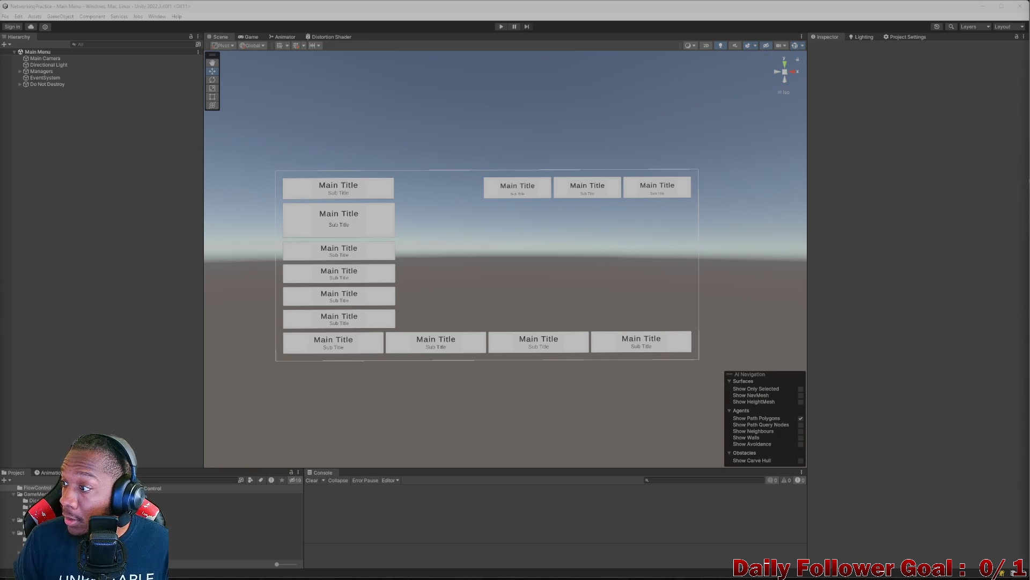
Preview the menu in the Game view, then return to the Scene view
scroll(467, 253, "up", 4)
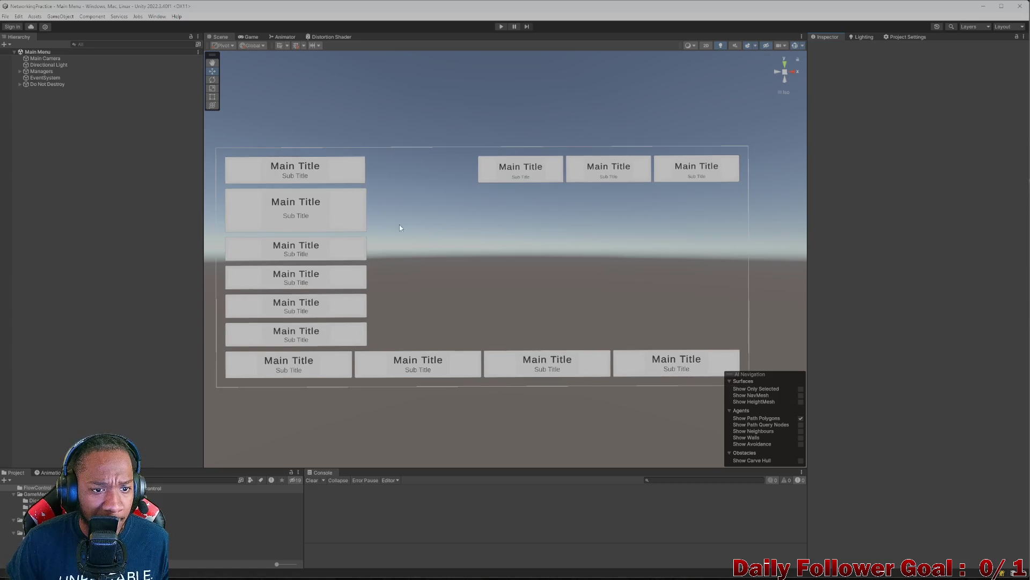
scroll(420, 225, "up", 1)
left_click(252, 36)
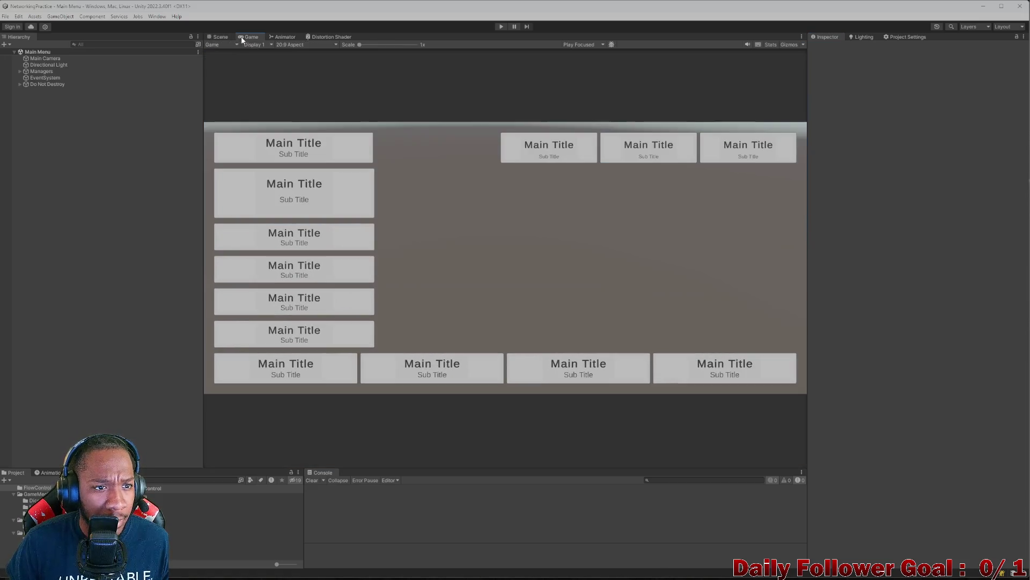
left_click(218, 37)
Collapse the Top group in the Hierarchy and select Middle - Horizontal Layout Group
left_click(430, 169)
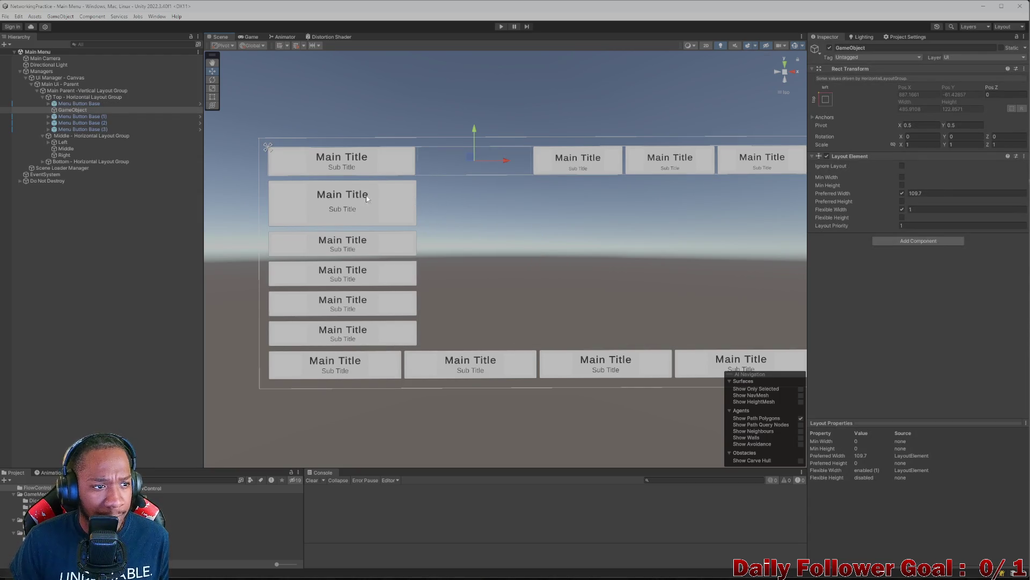
left_click(48, 103)
left_click(43, 97)
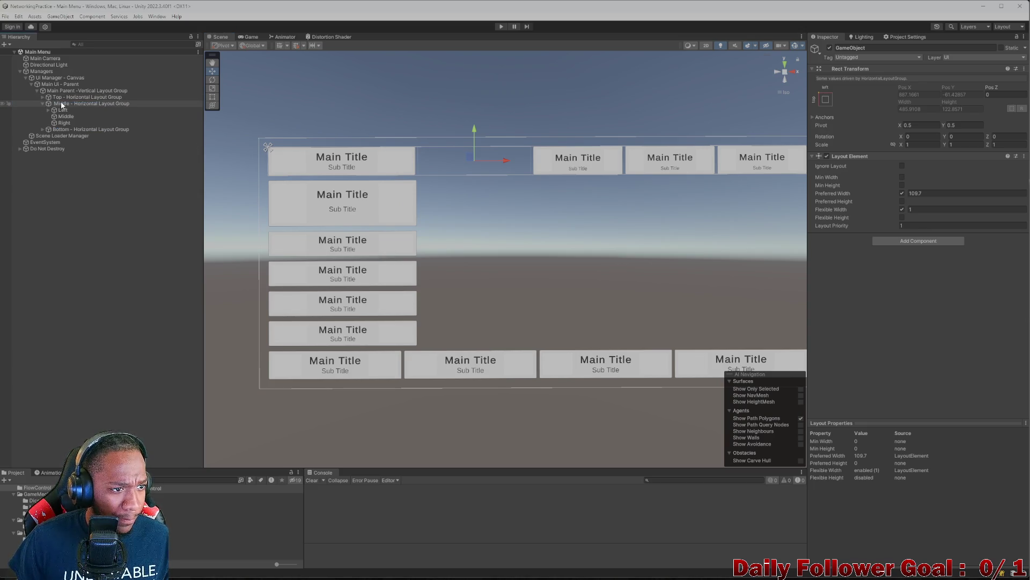
left_click(65, 103)
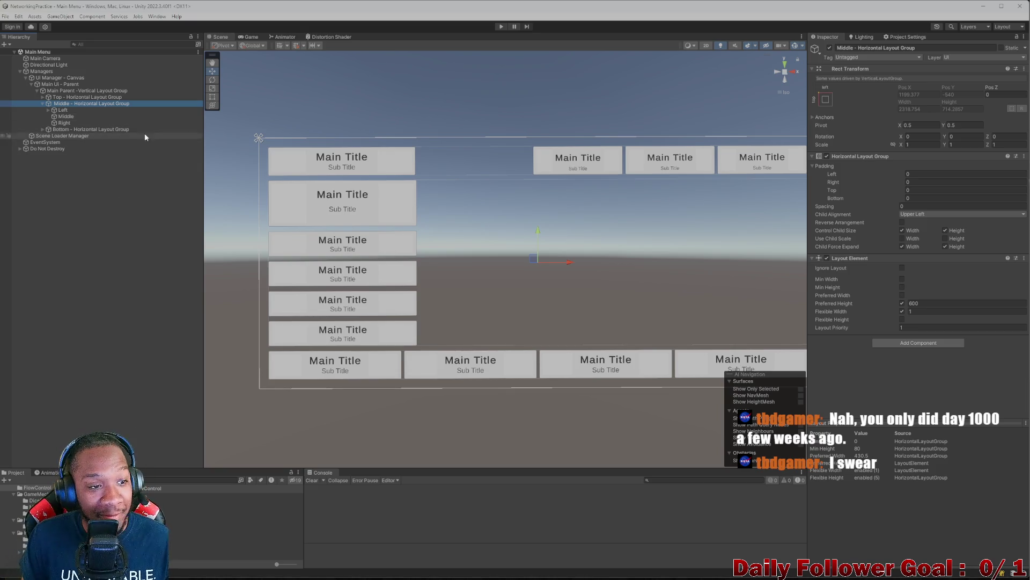
Select and expand Top - Horizontal Layout Group, inspecting its spacer GameObject and Menu Button Base
left_click(43, 104)
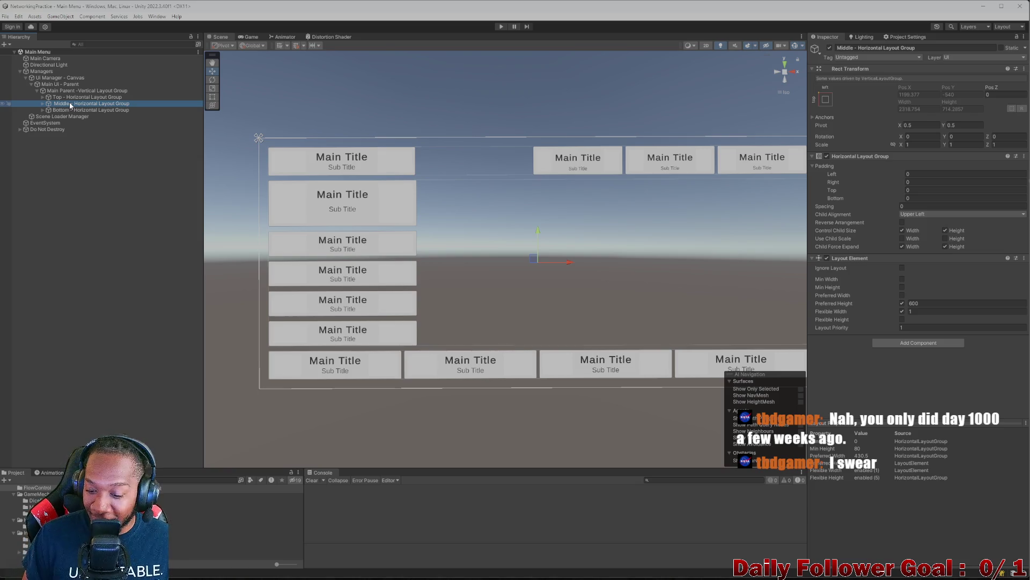
left_click(53, 97)
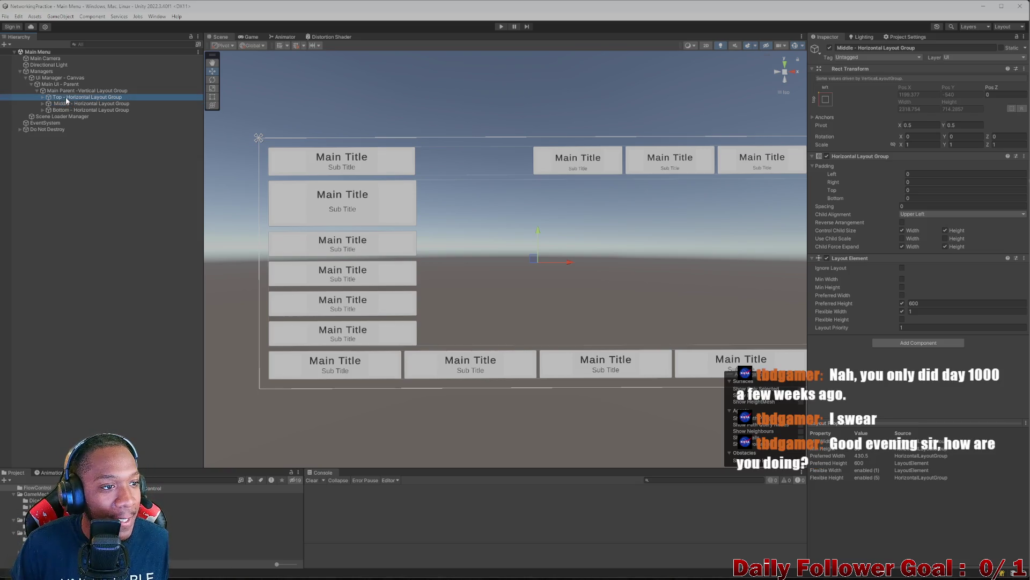
left_click(43, 97)
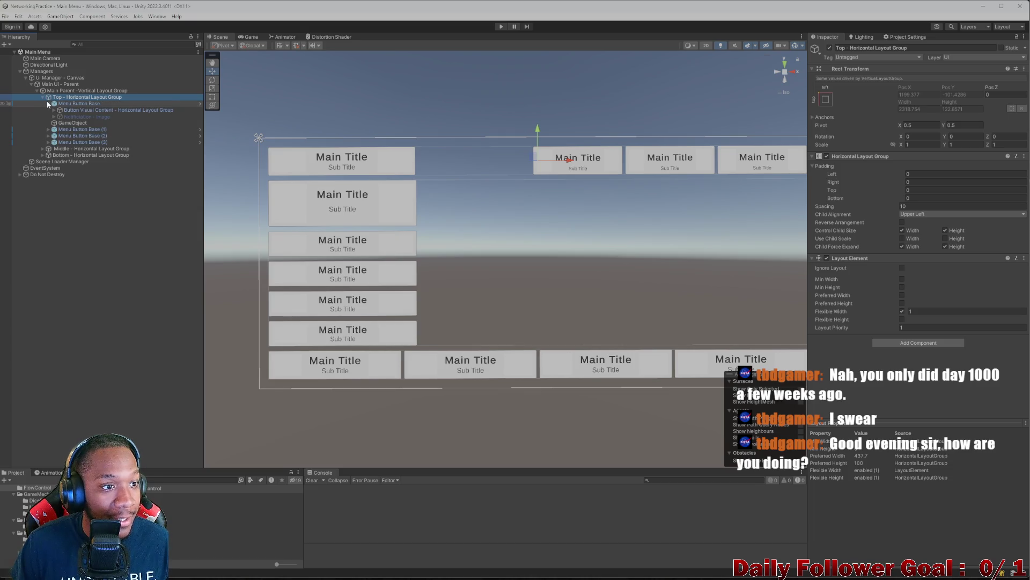
left_click(48, 104)
left_click(69, 110)
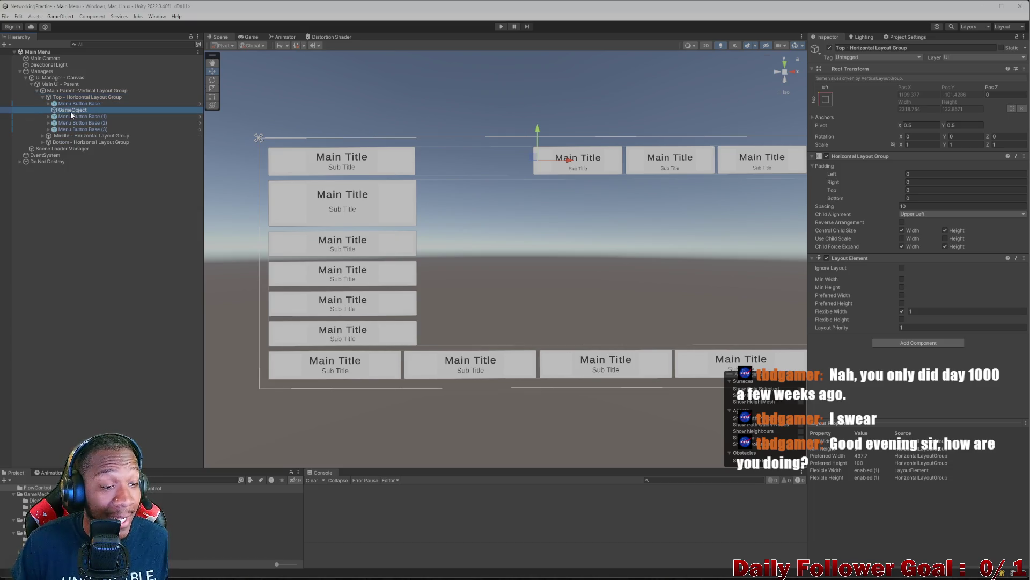
left_click(79, 105)
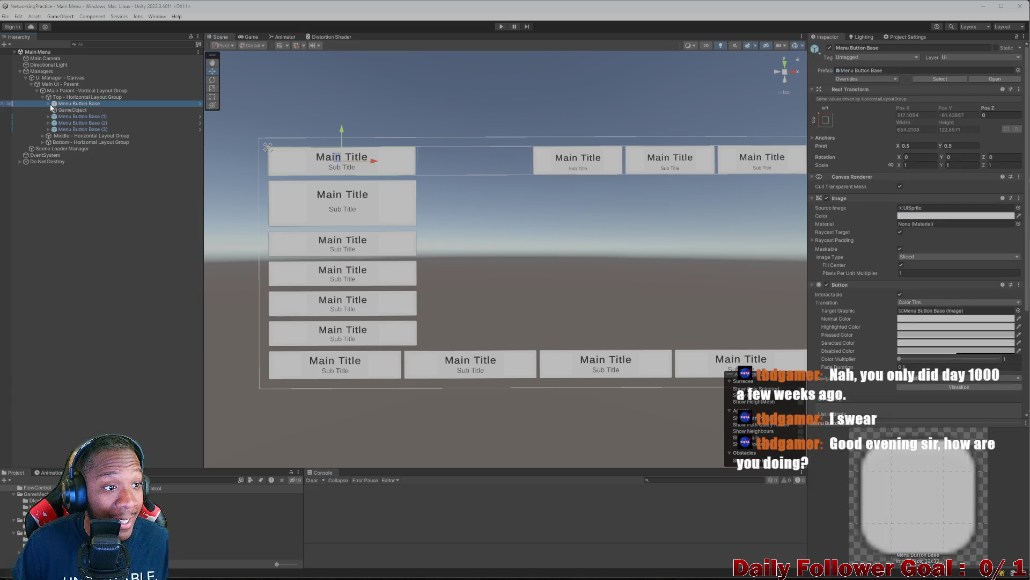
Check Menu Button Base's children, then reselect Top - Horizontal Layout Group's spacing field
left_click(47, 104)
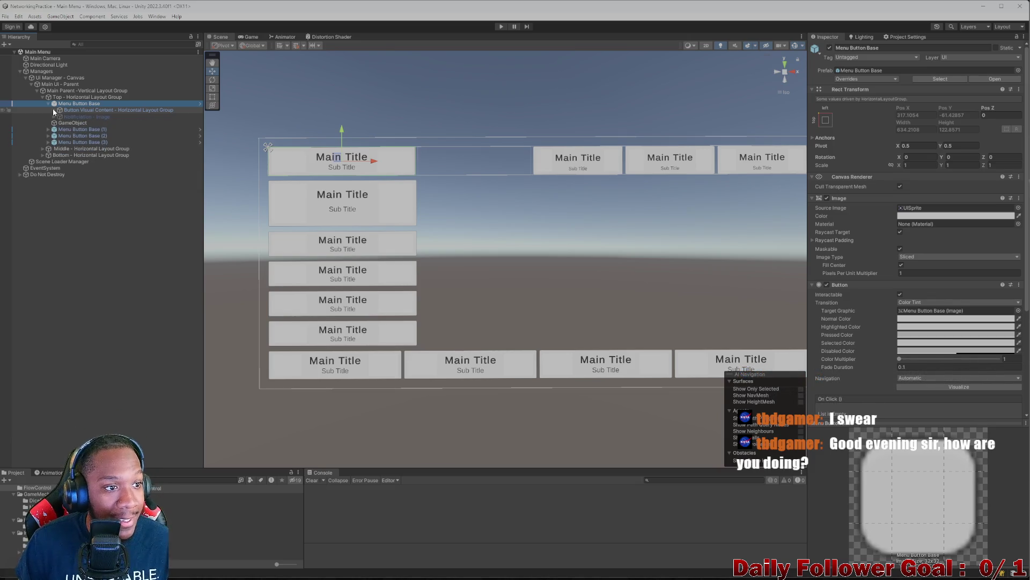
left_click(49, 104)
key("Left")
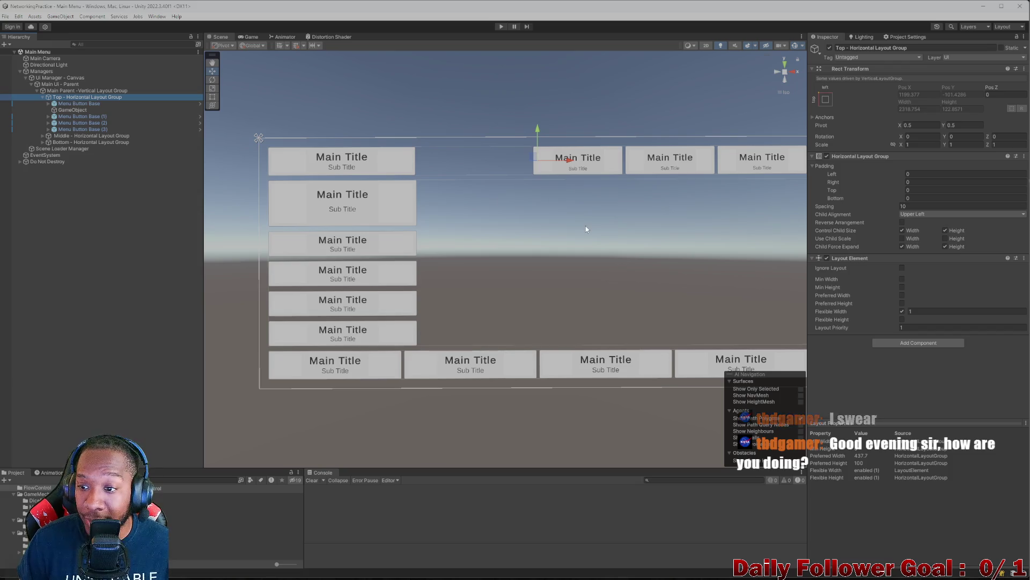
left_click(932, 208)
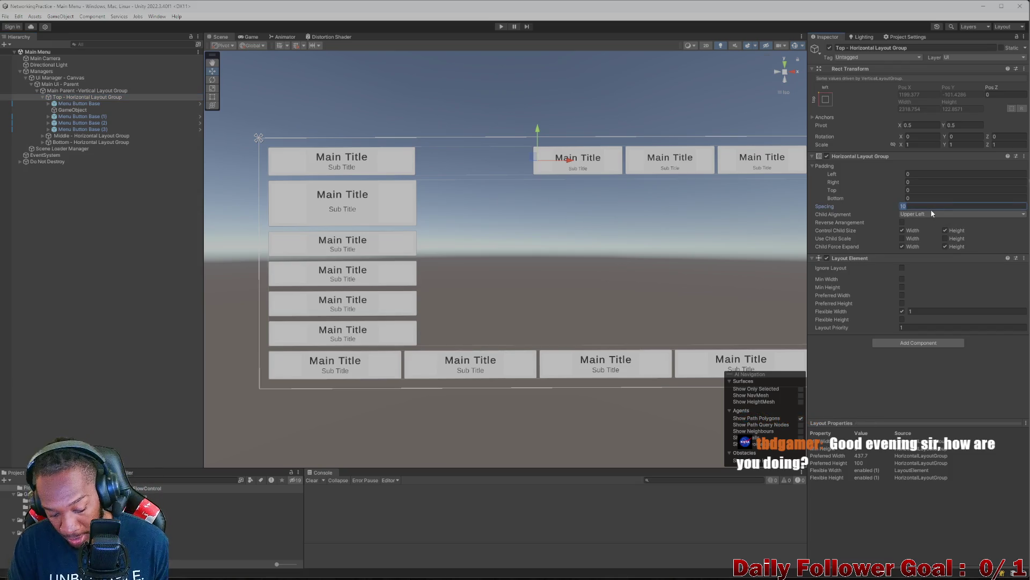
Set Top's Horizontal Layout Group Spacing to 40 and Main Parent's Vertical Layout Group Spacing to 60
type("40")
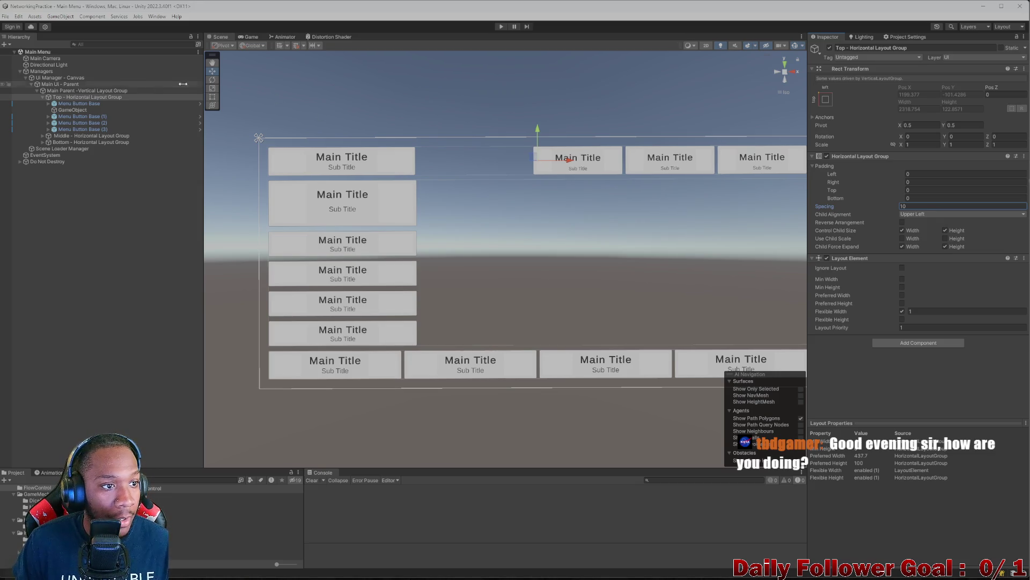
left_click(69, 90)
left_click(942, 198)
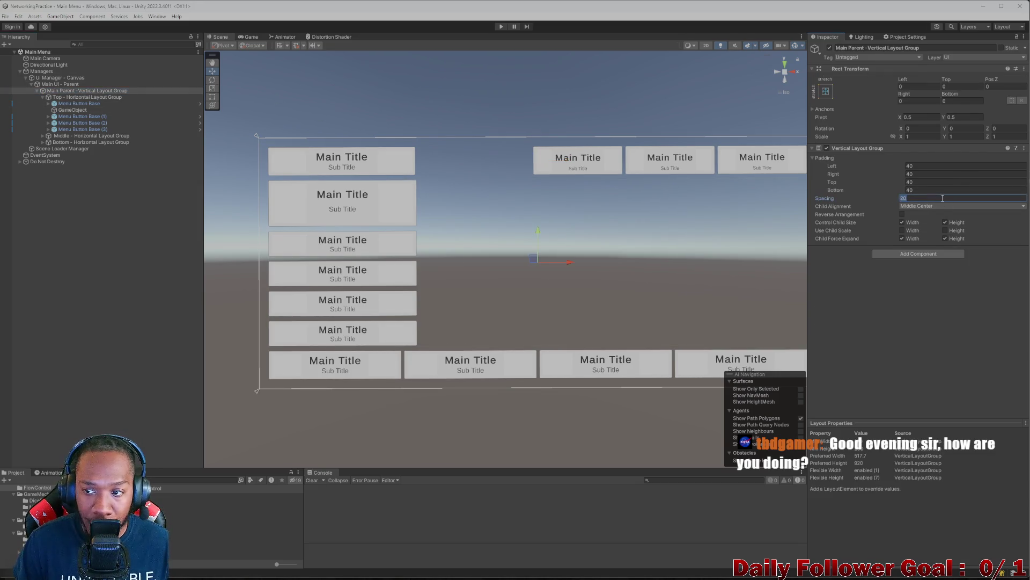
type("40")
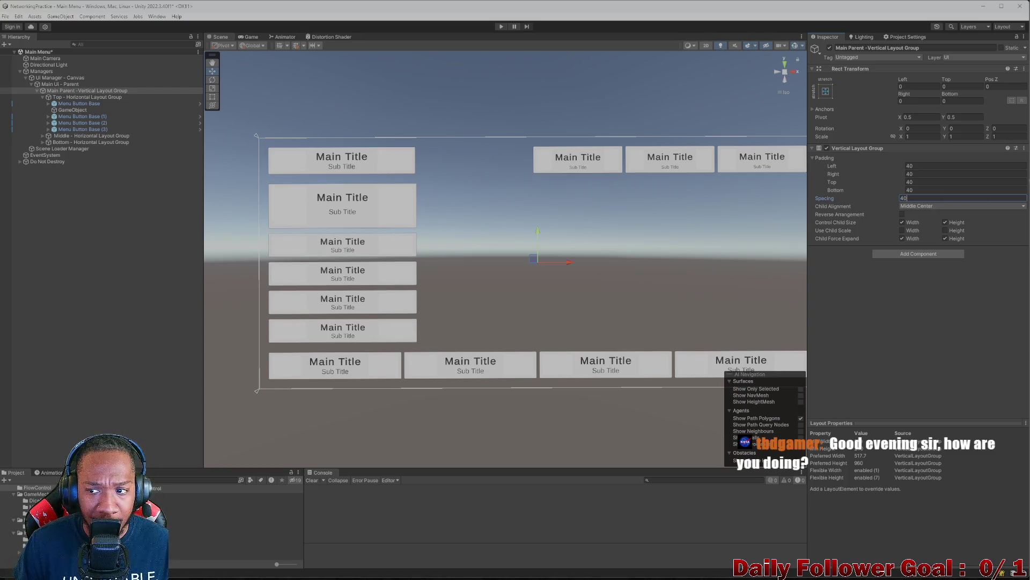
left_click_drag(919, 199, 862, 192)
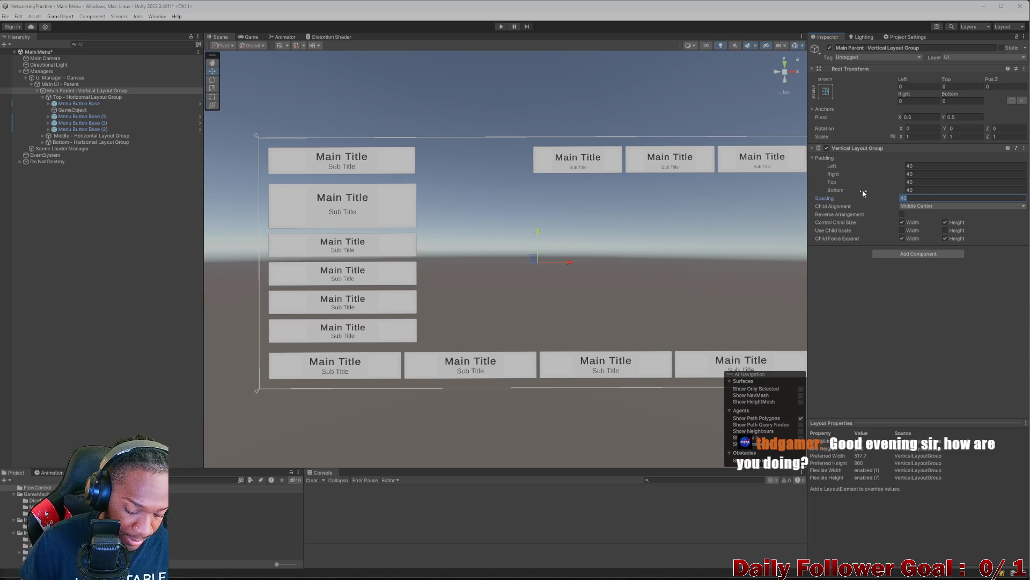
type("60")
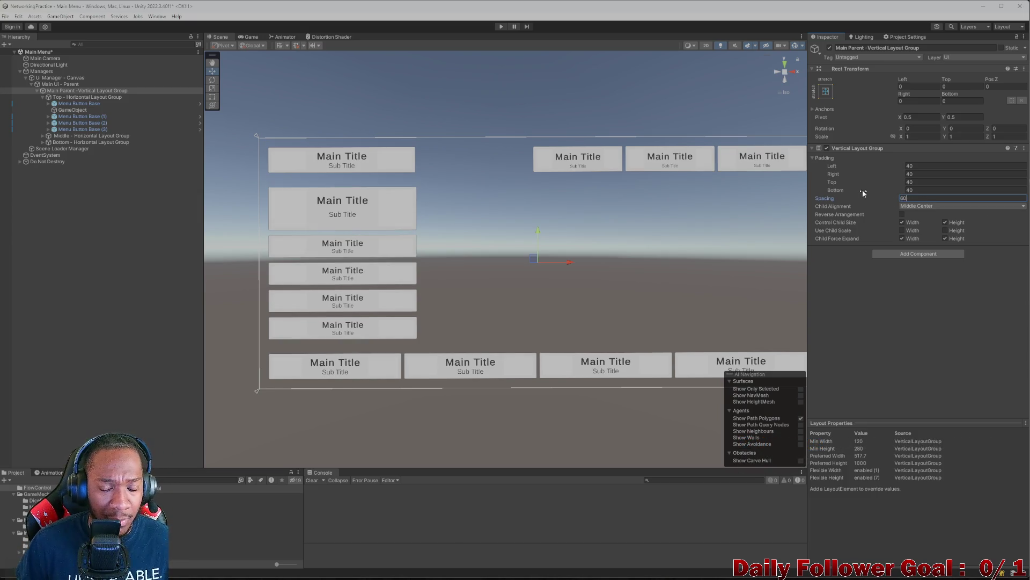
scroll(504, 311, "down", 3)
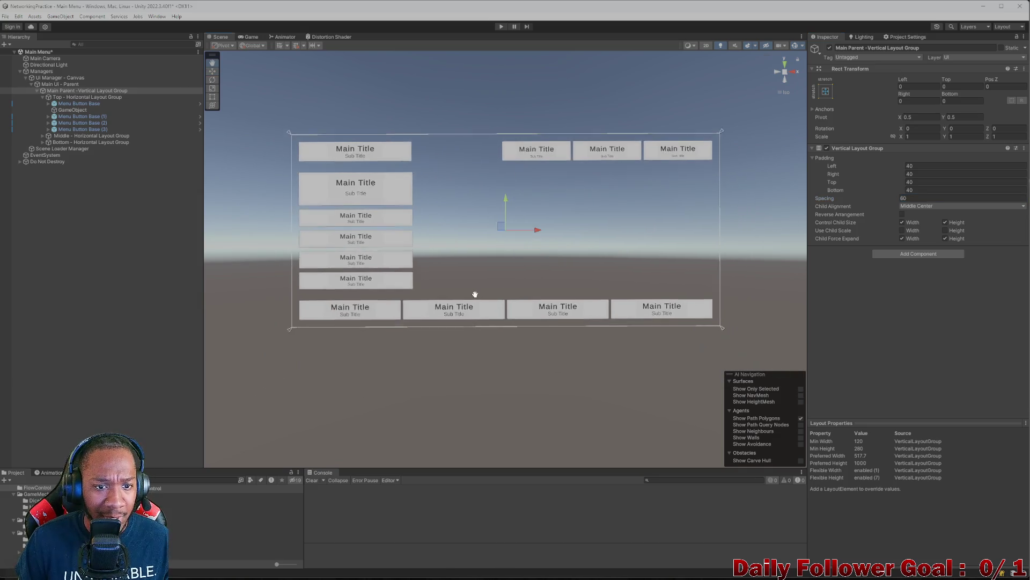
scroll(475, 294, "up", 3)
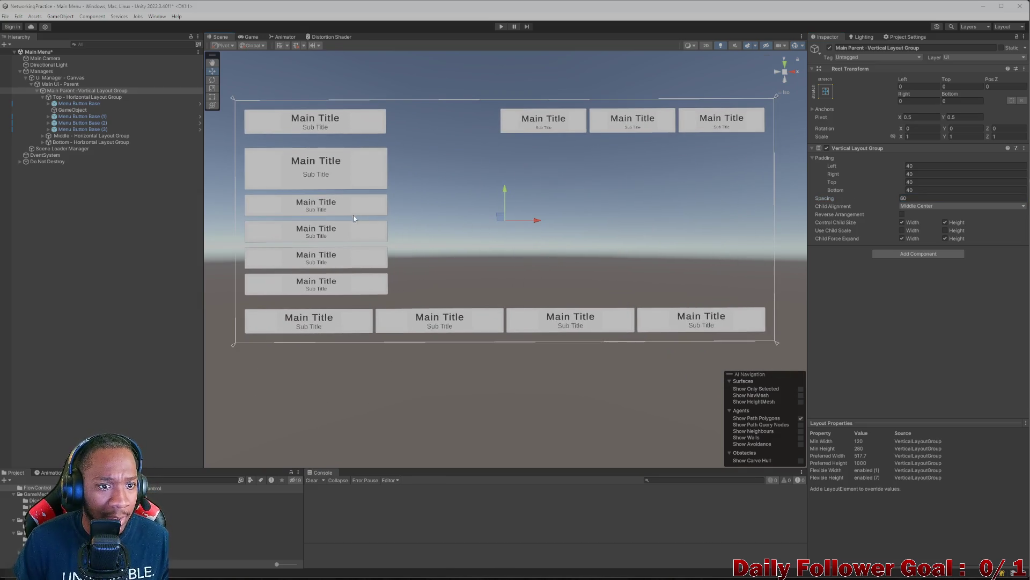
scroll(377, 272, "down", 3)
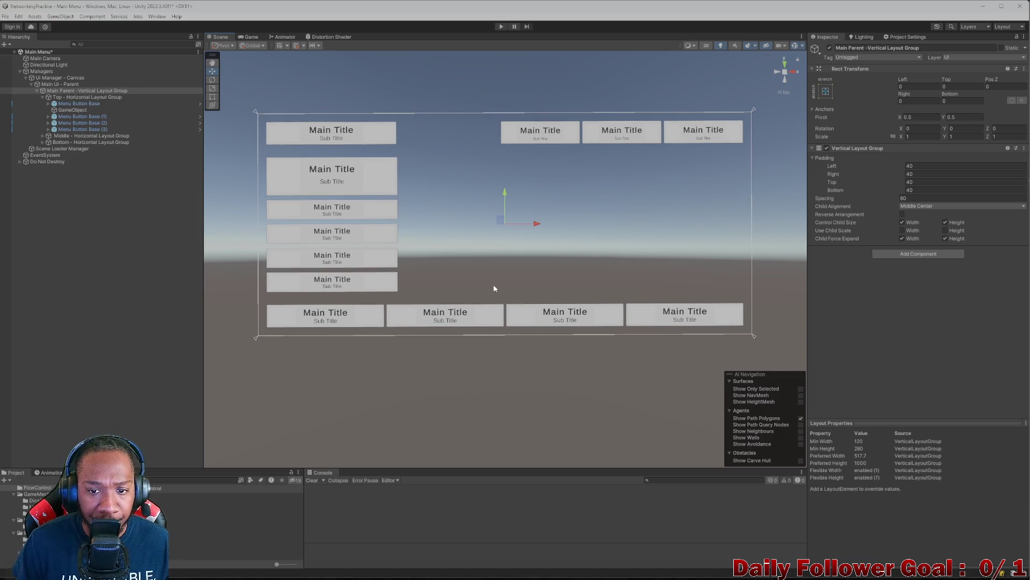
scroll(472, 265, "up", 2)
left_click(250, 37)
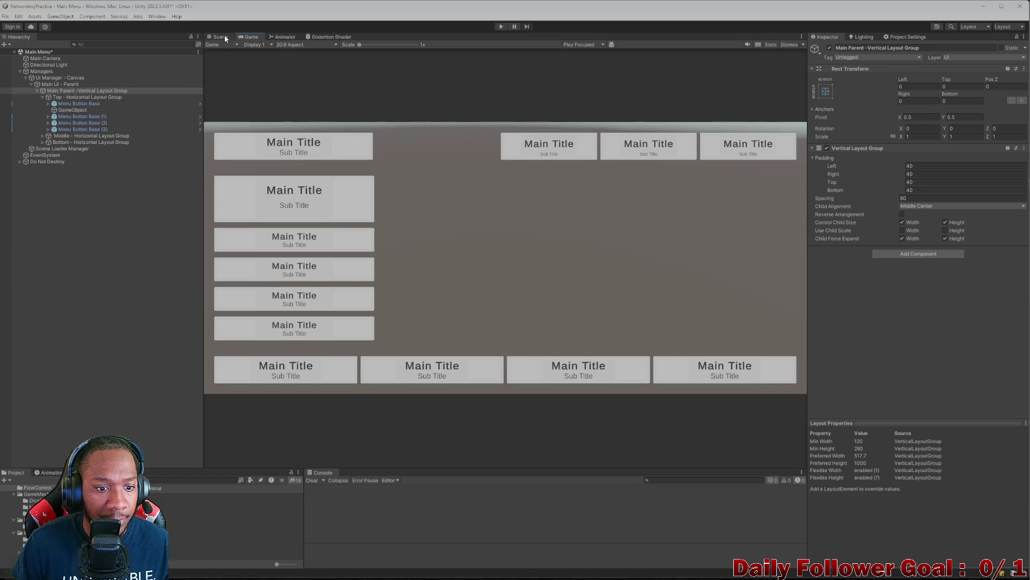
left_click(224, 39)
scroll(401, 246, "up", 3)
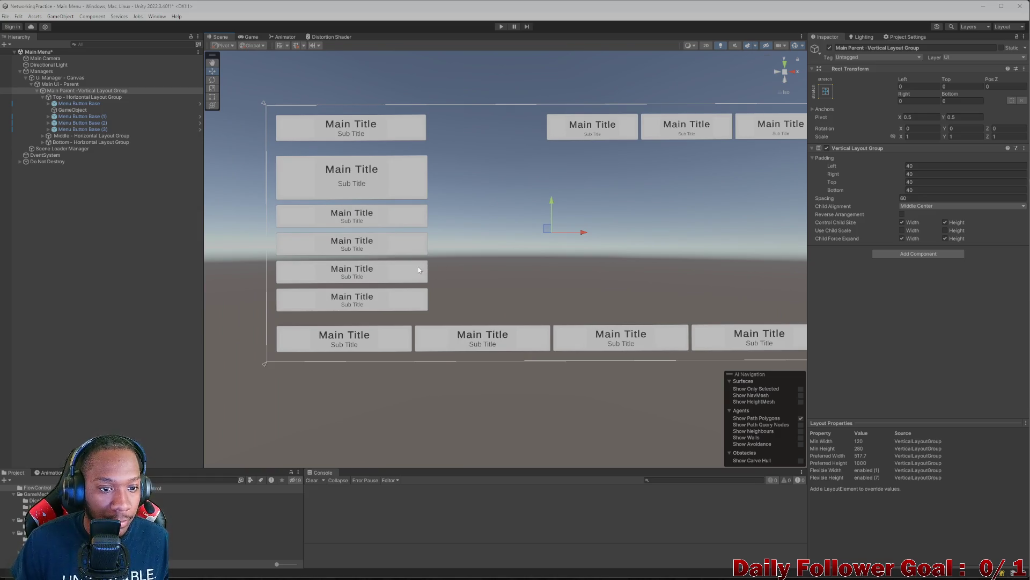
left_click(246, 38)
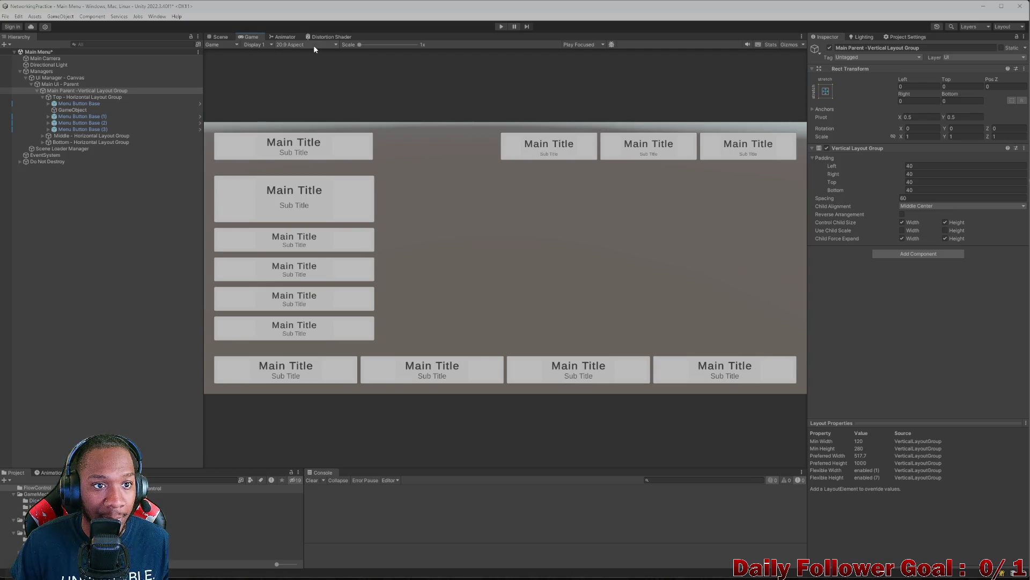
left_click(313, 45)
left_click(296, 128)
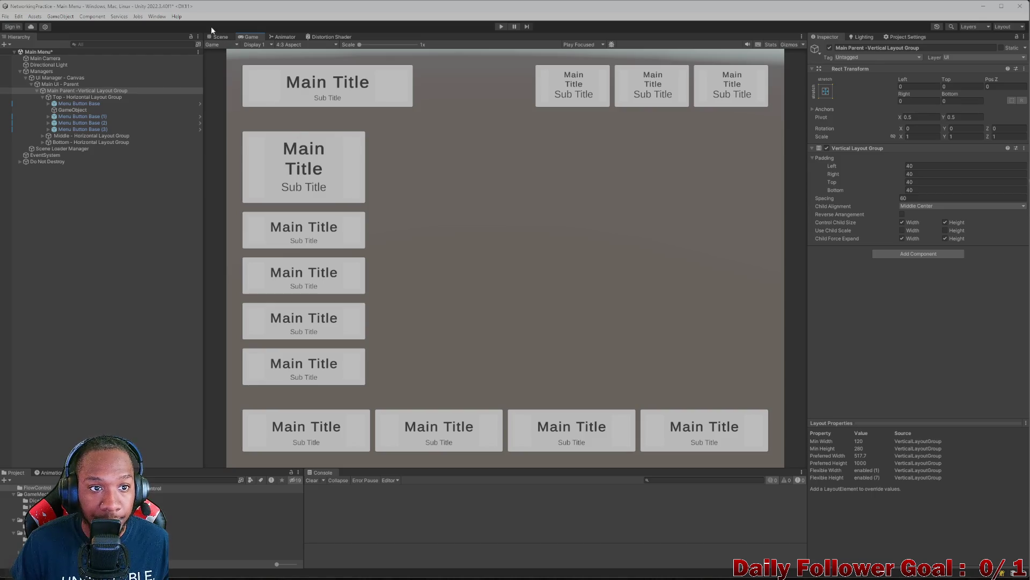
left_click(290, 44)
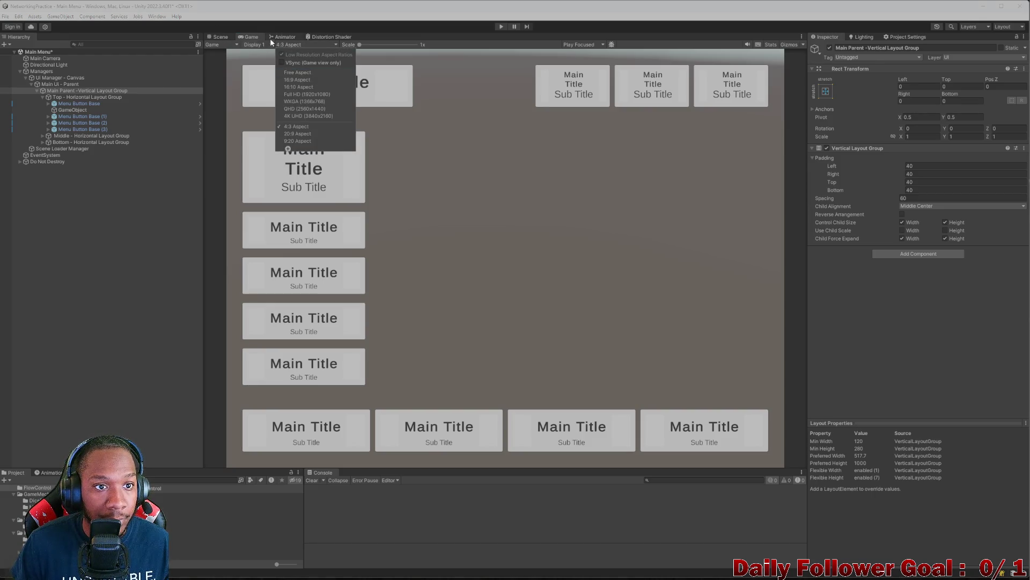
left_click(298, 127)
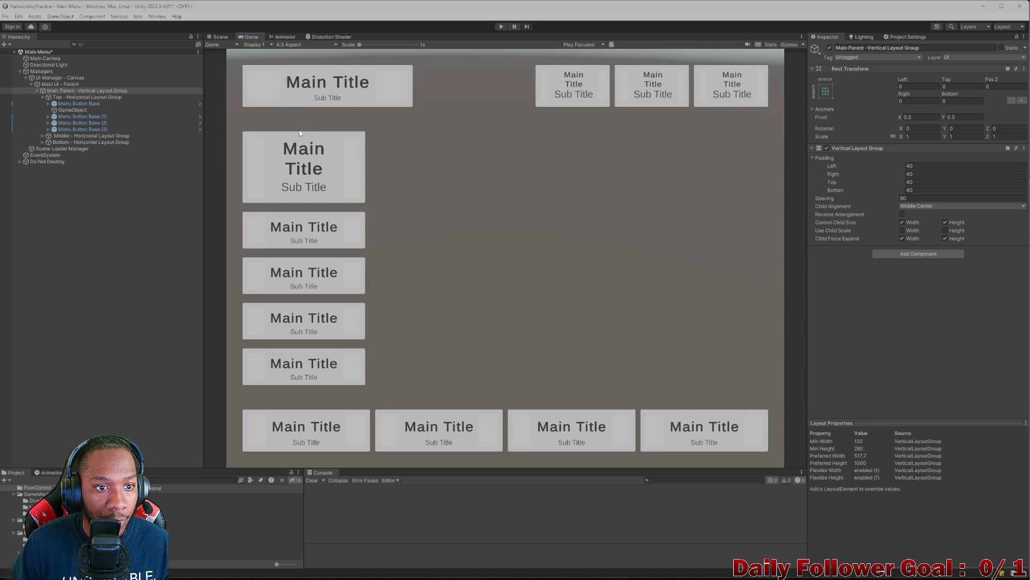
left_click(292, 45)
left_click(306, 135)
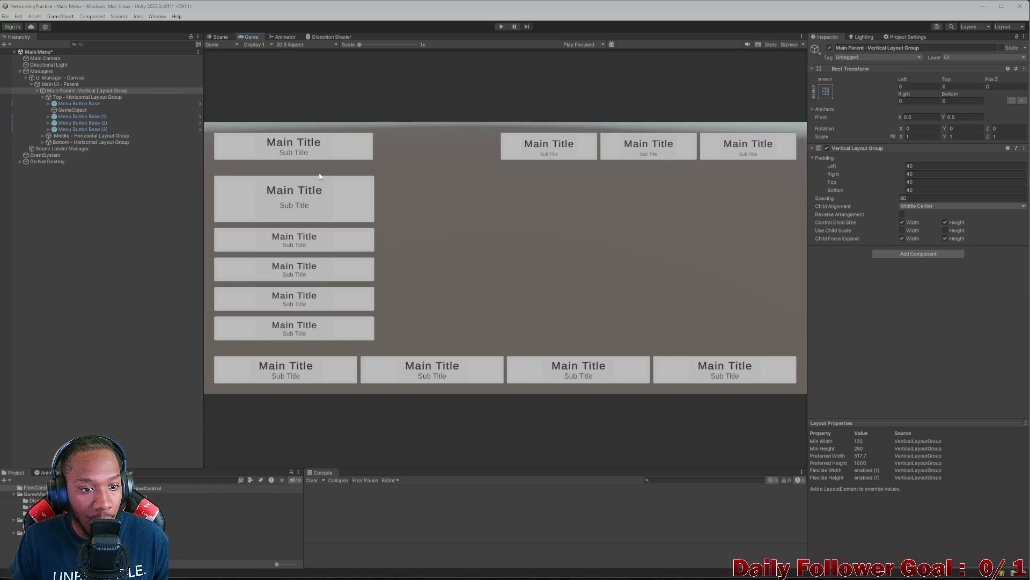
Collapse UI Manager - Canvas and Managers in the Hierarchy, then run the Main Menu scene in Play mode
left_click(225, 37)
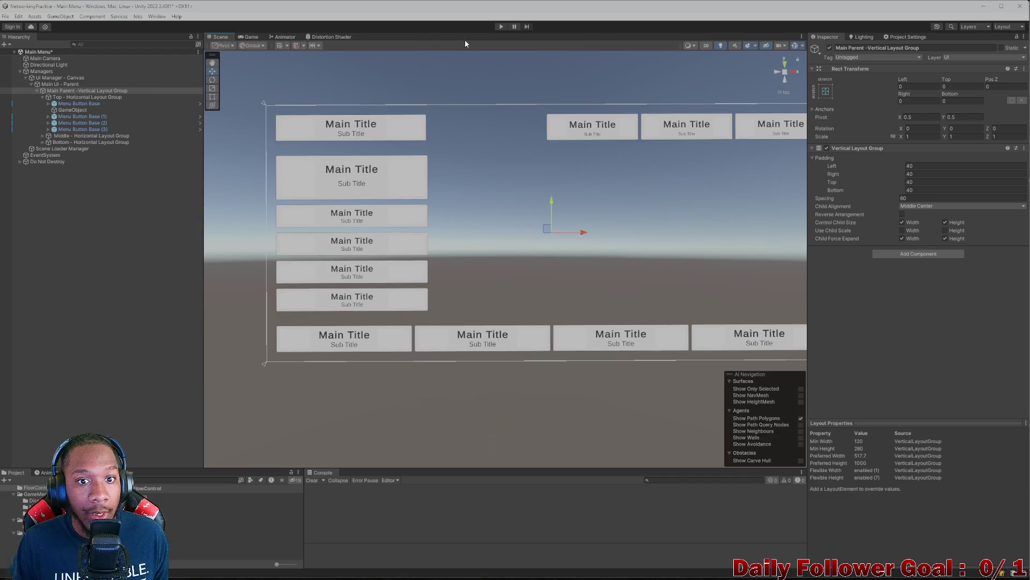
left_click_drag(510, 194, 466, 177)
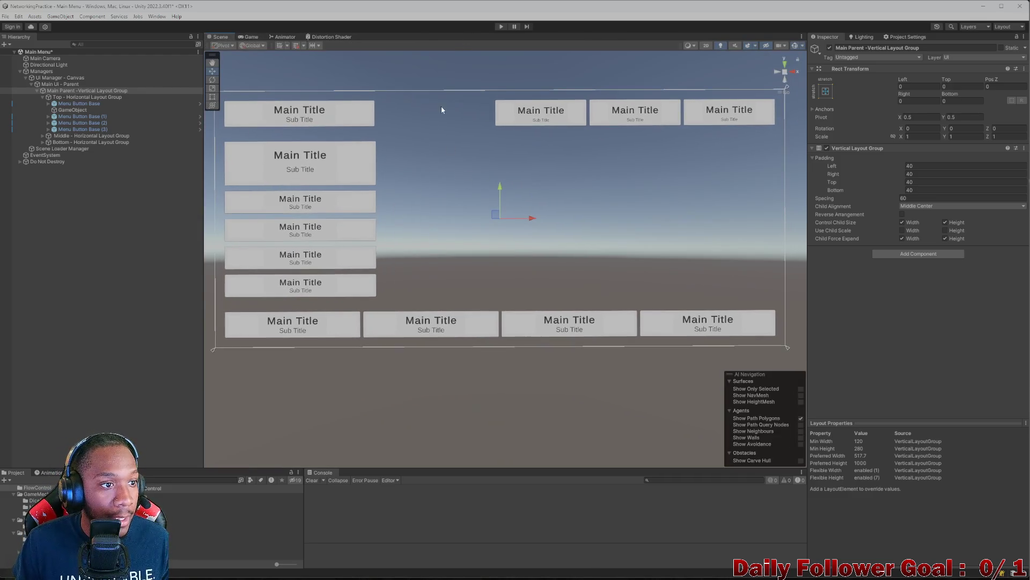
left_click(25, 78)
left_click(19, 71)
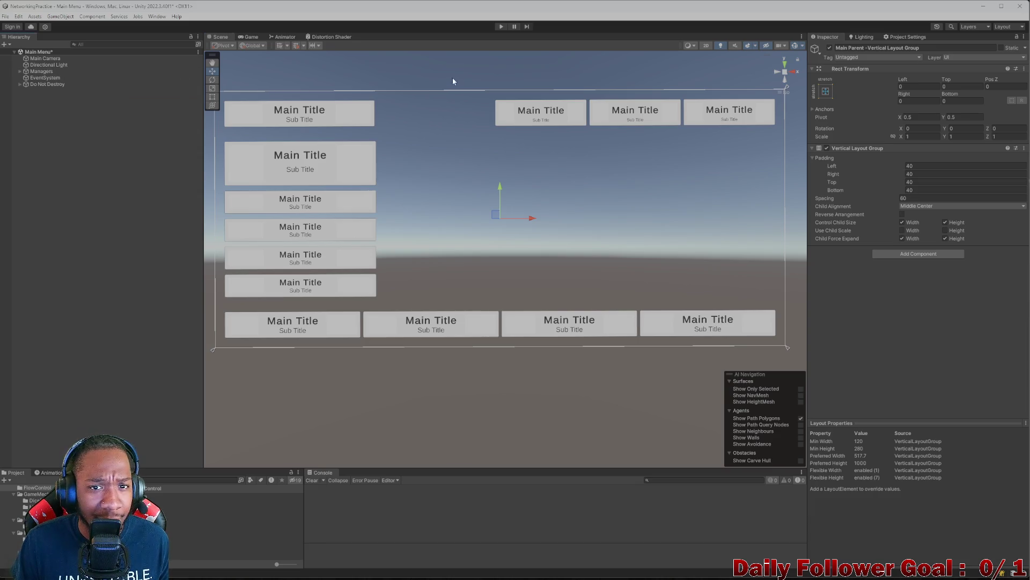
left_click(501, 27)
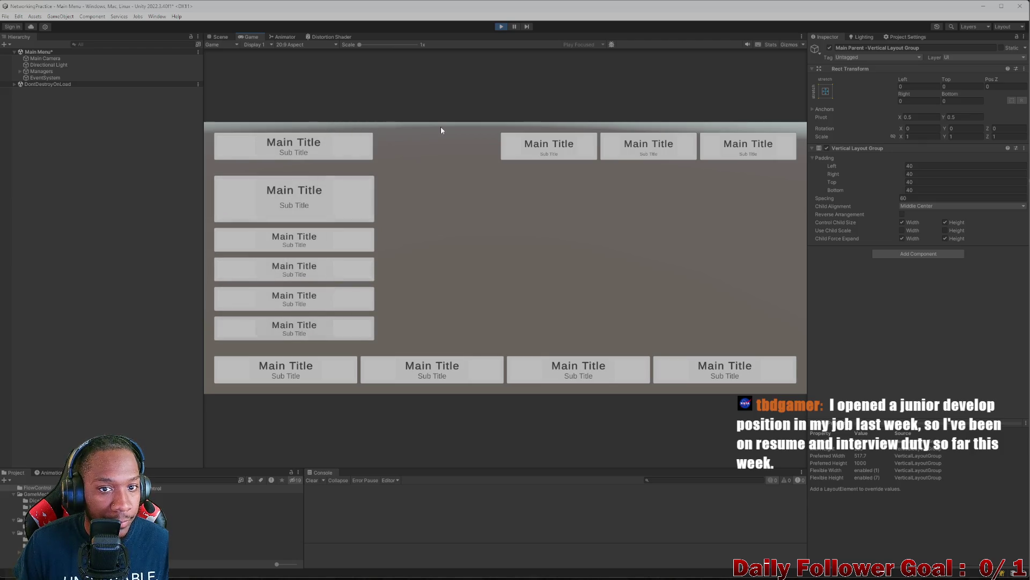
Exit Play mode to get back to the Scene view of the menu canvas
left_click(502, 26)
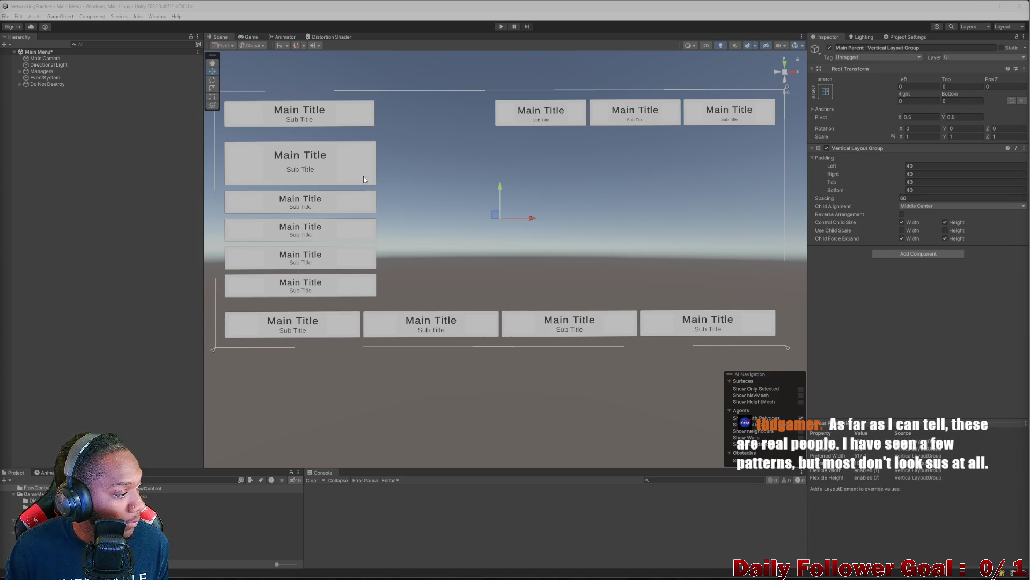
Switch to the Game view to see the menu canvas at 20:9
scroll(270, 175, "up", 2)
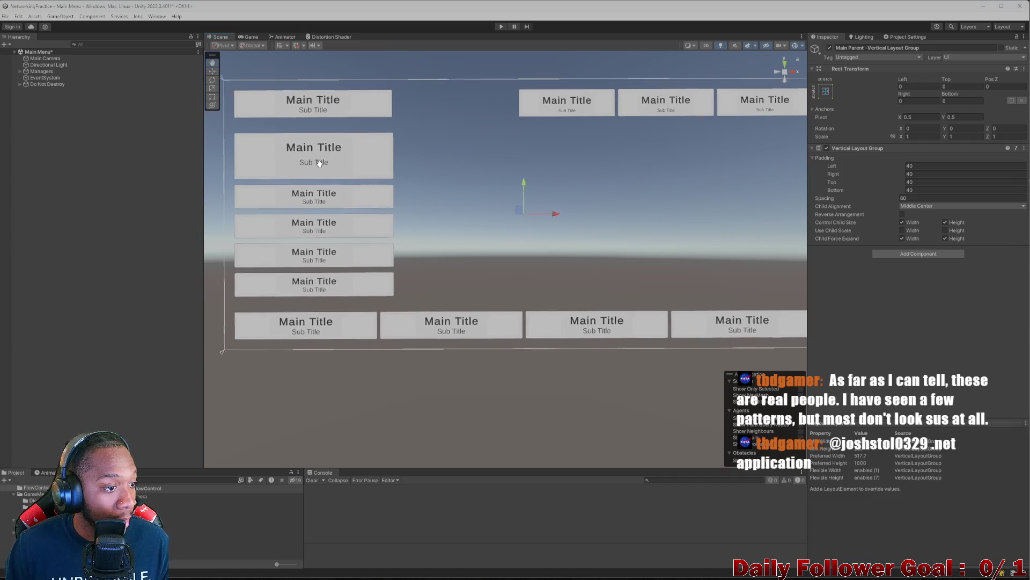
scroll(331, 179, "down", 2)
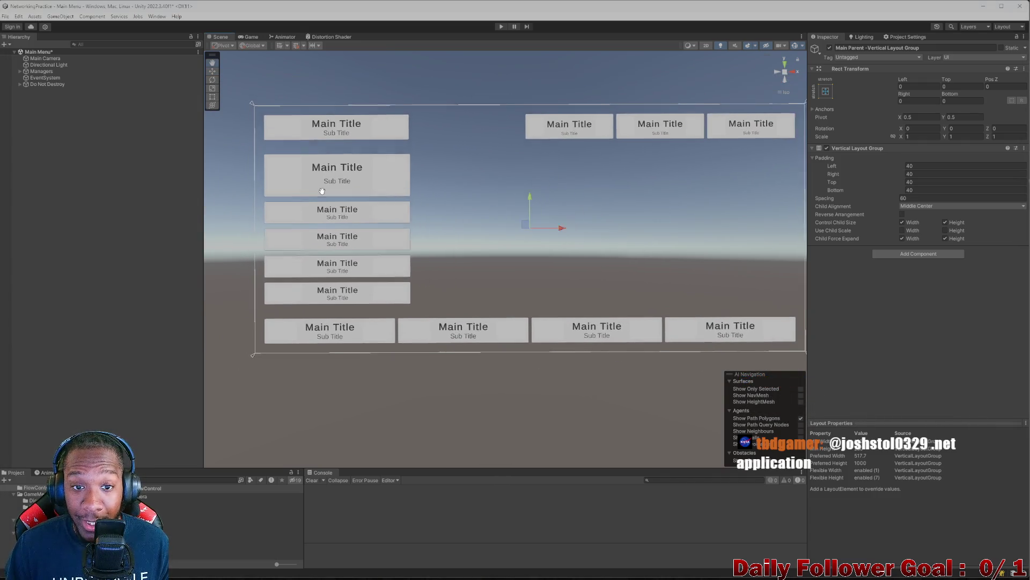
left_click(249, 37)
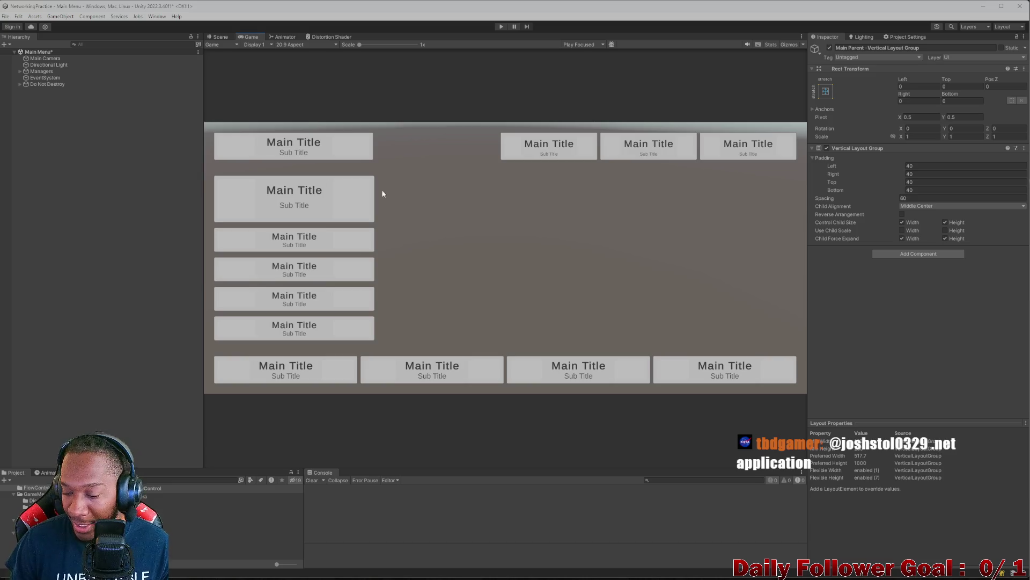
mouse_move(532, 570)
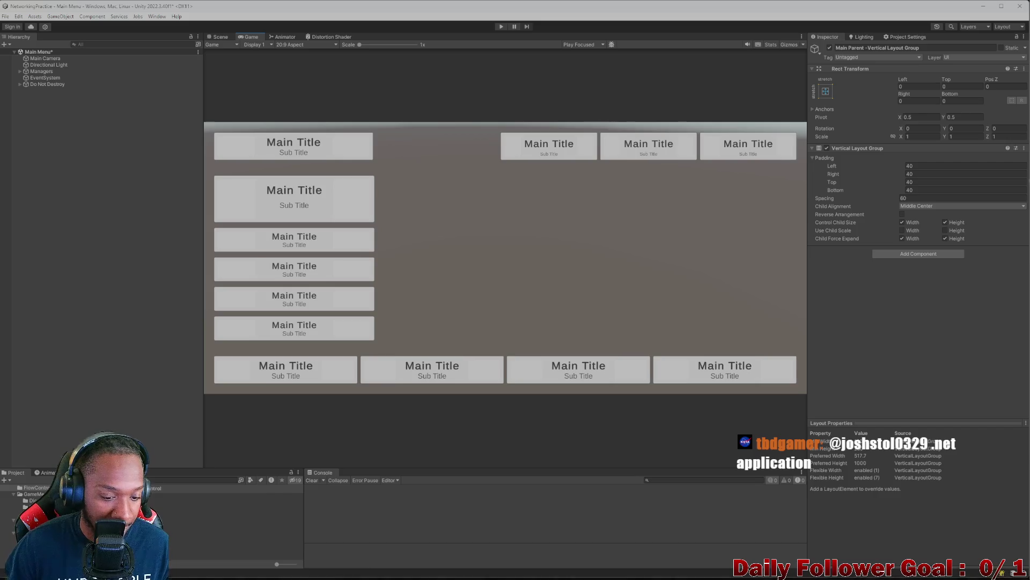
Launch Windows Calculator by searching 'cal'
left_click(371, 571)
type("cal")
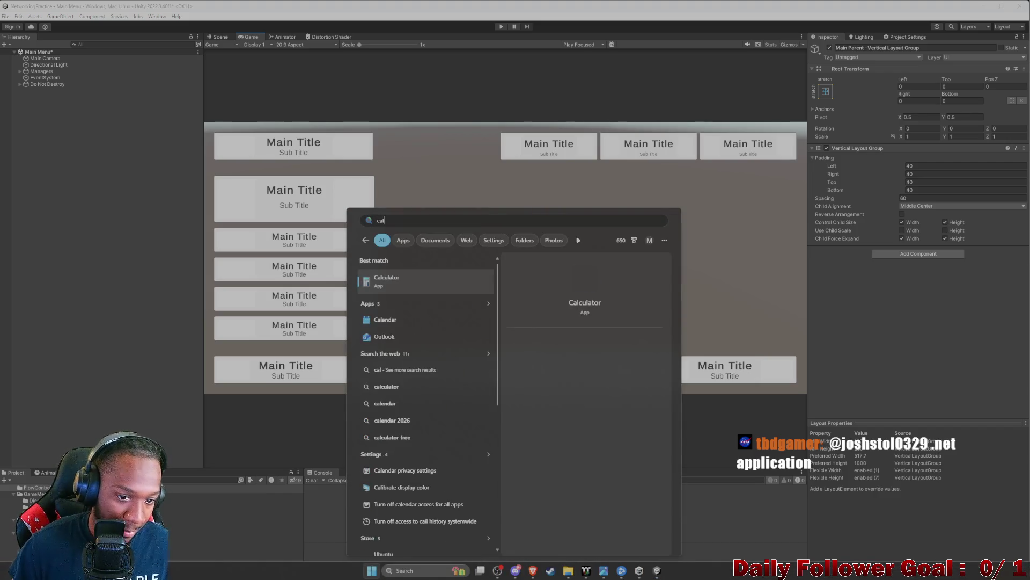
left_click(390, 284)
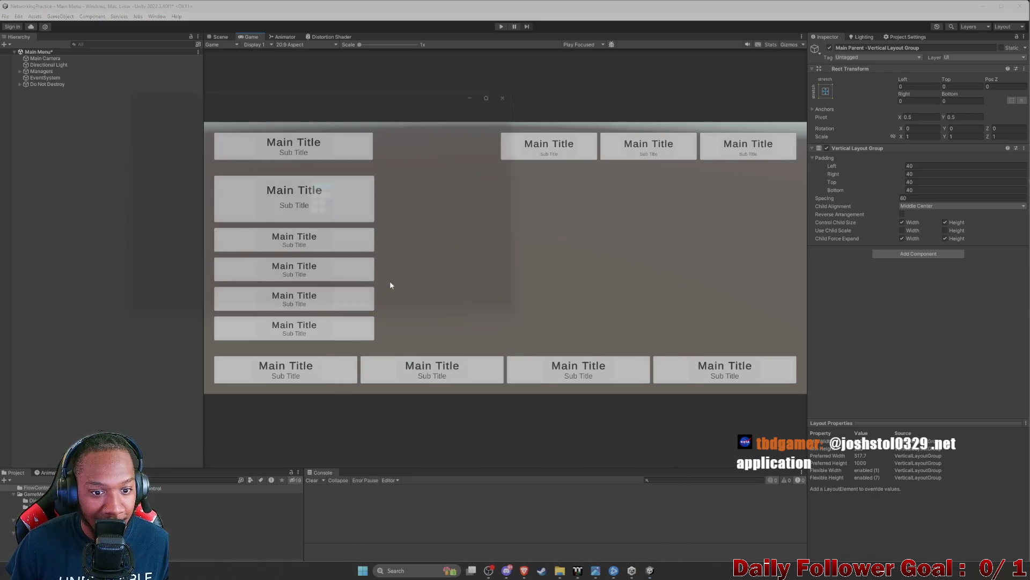
Multiply 1600 by 20 to get 32,000
left_click(148, 277)
left_click(288, 266)
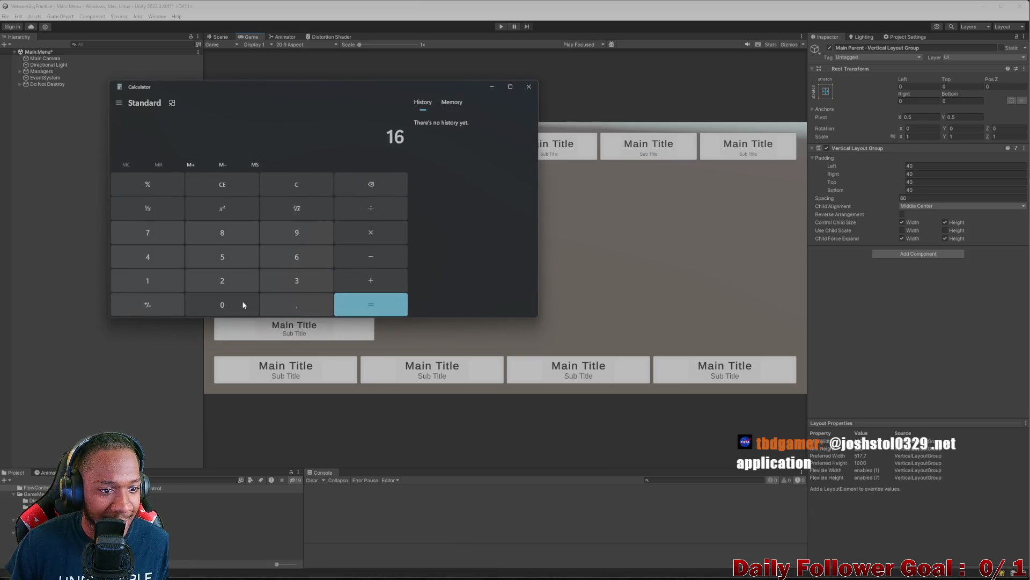
left_click(241, 301)
left_click(240, 300)
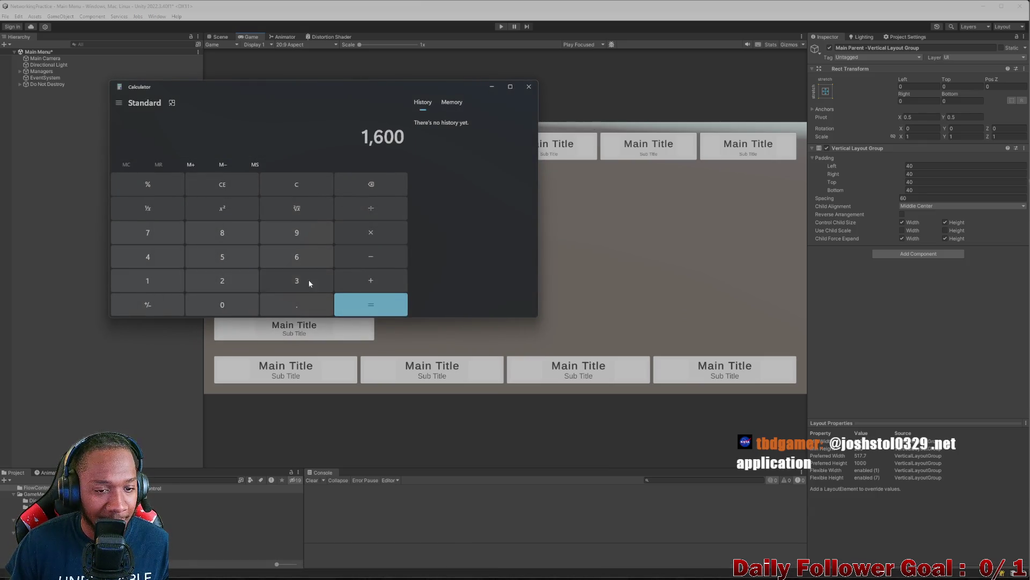
left_click(372, 234)
left_click(161, 280)
left_click(204, 266)
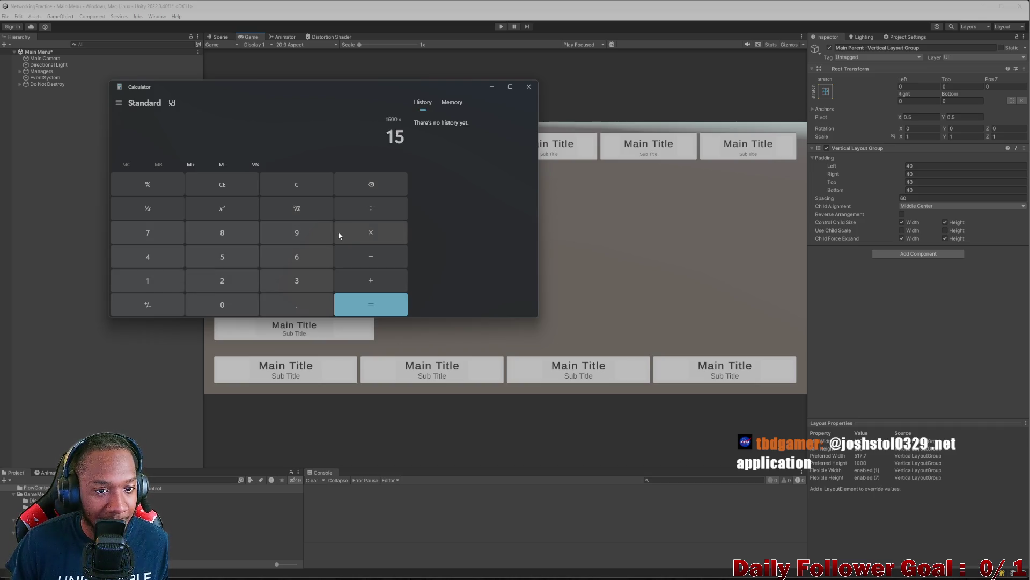
left_click(359, 183)
left_click(359, 182)
left_click(236, 287)
left_click(223, 304)
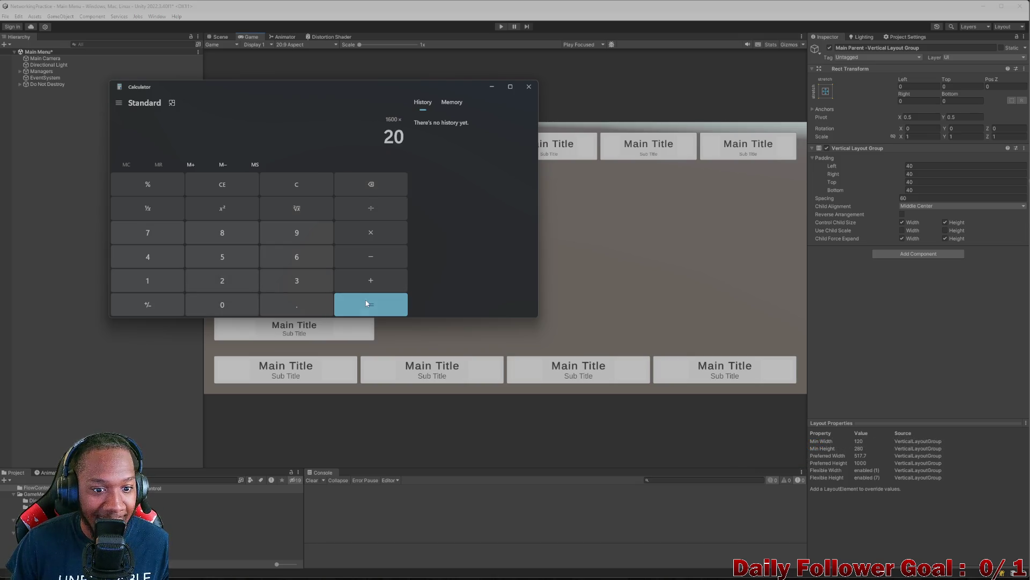
left_click(339, 305)
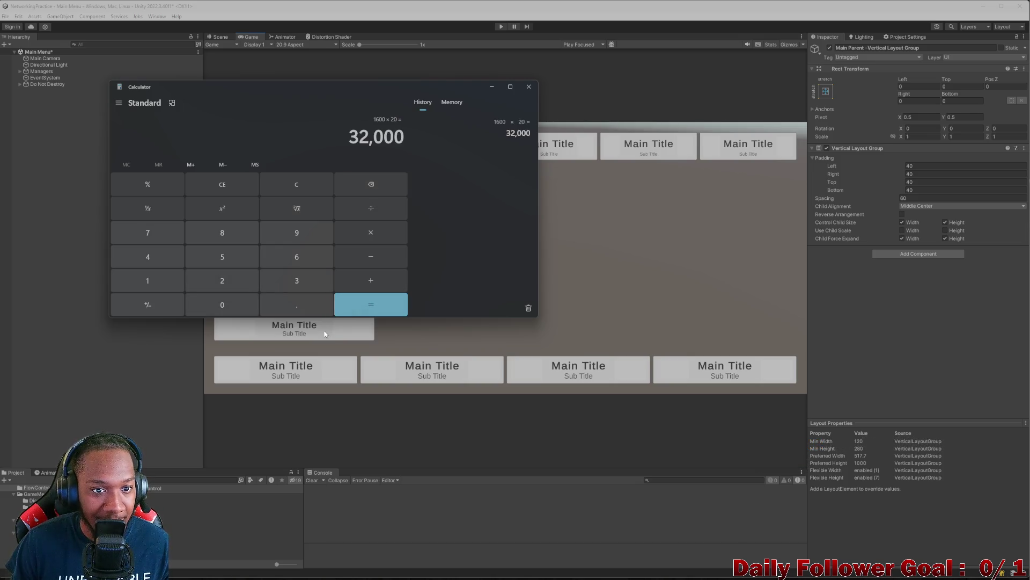
Divide 32,000 by 60 and by 60 again, giving about 8.89
left_click(371, 210)
left_click(290, 257)
left_click(222, 304)
left_click(370, 304)
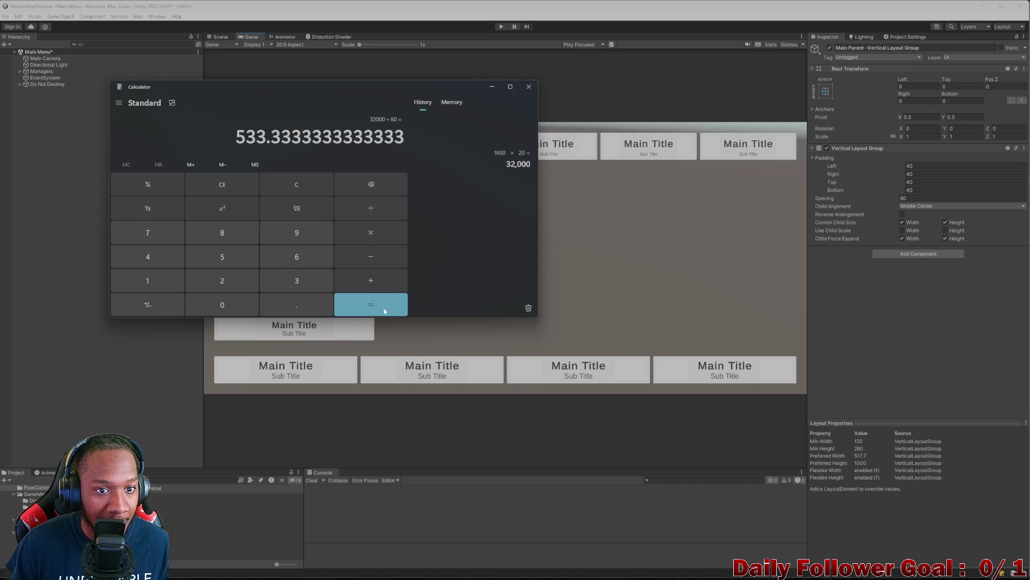
left_click(370, 212)
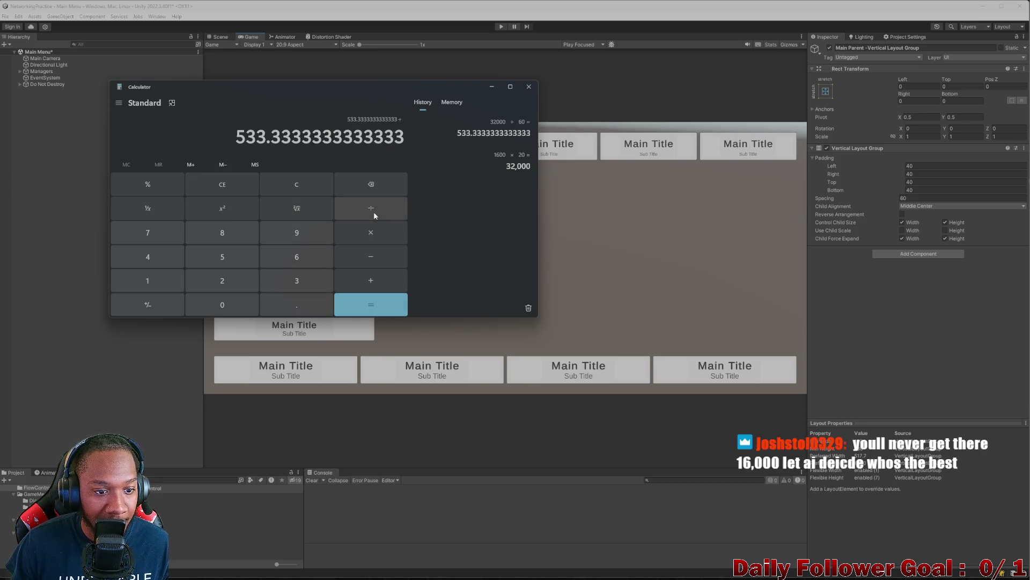
left_click(298, 257)
left_click(222, 305)
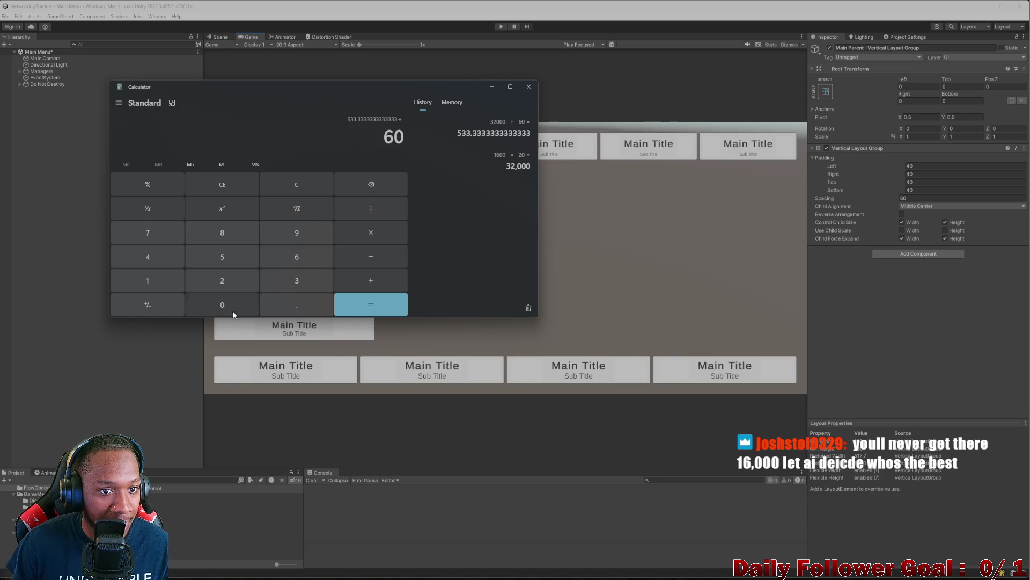
left_click(385, 299)
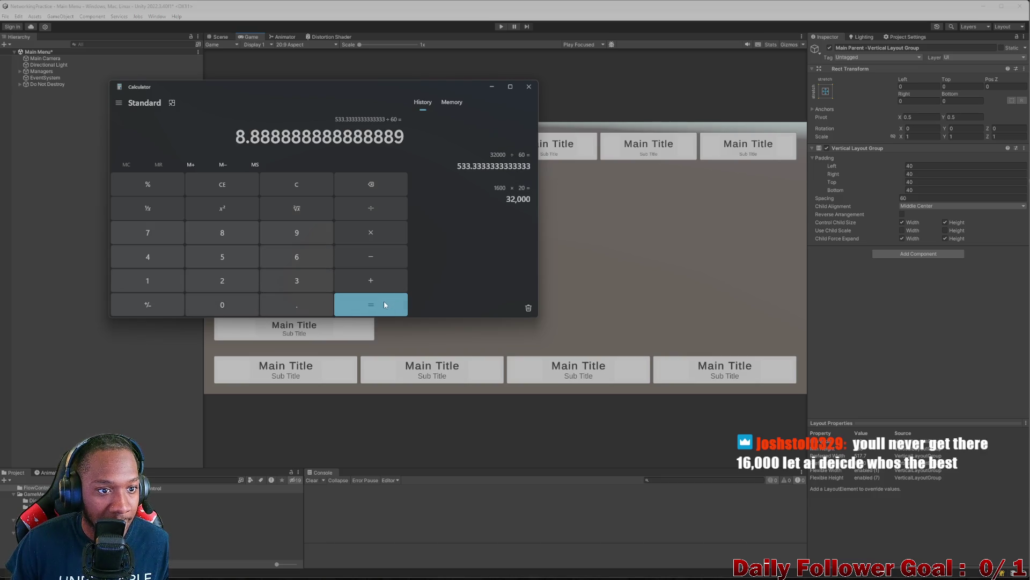
Close Calculator and return to Unity's Scene view
left_click(529, 88)
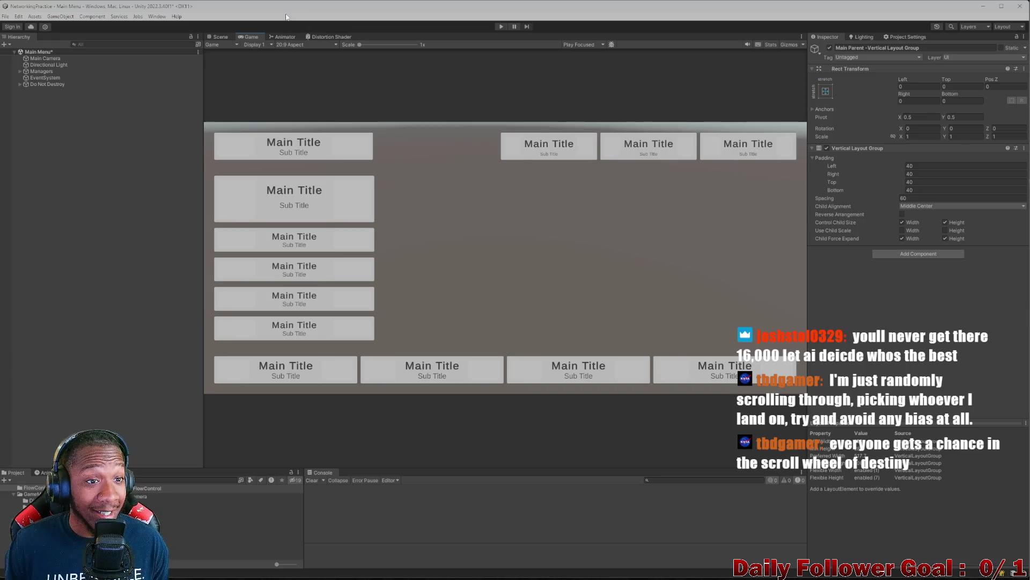
left_click(220, 37)
Select the first Menu Button Base under Middle > Left, review its Inspector, and expand its children
left_click(330, 180)
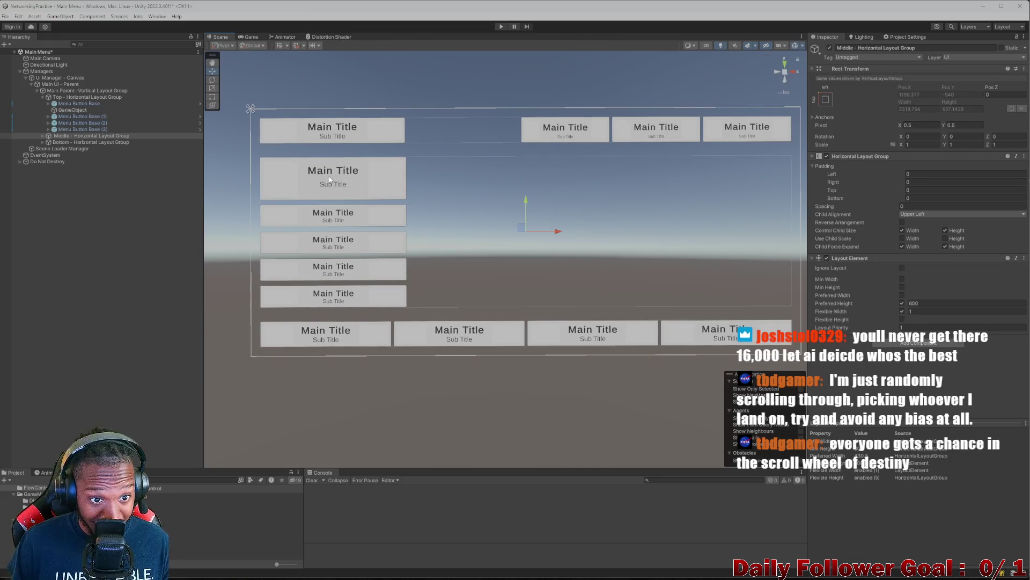
left_click(330, 179)
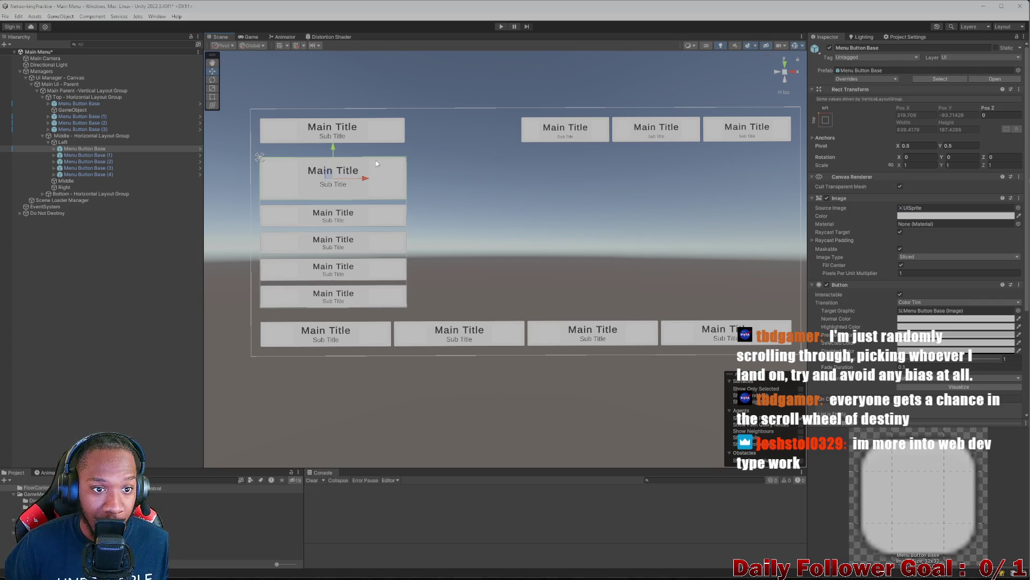
left_click(885, 49)
left_click(894, 48)
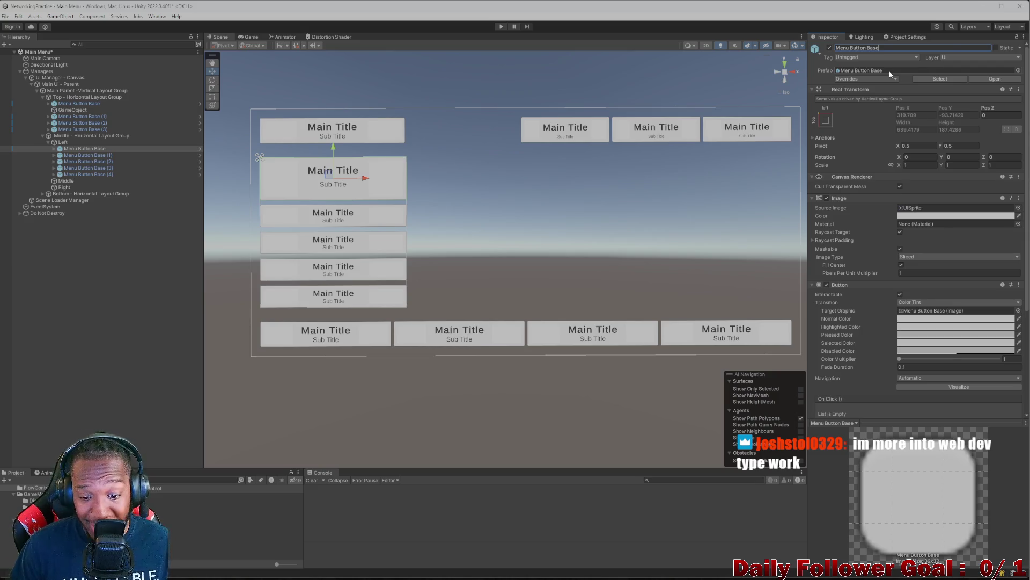
scroll(923, 226, "down", 3)
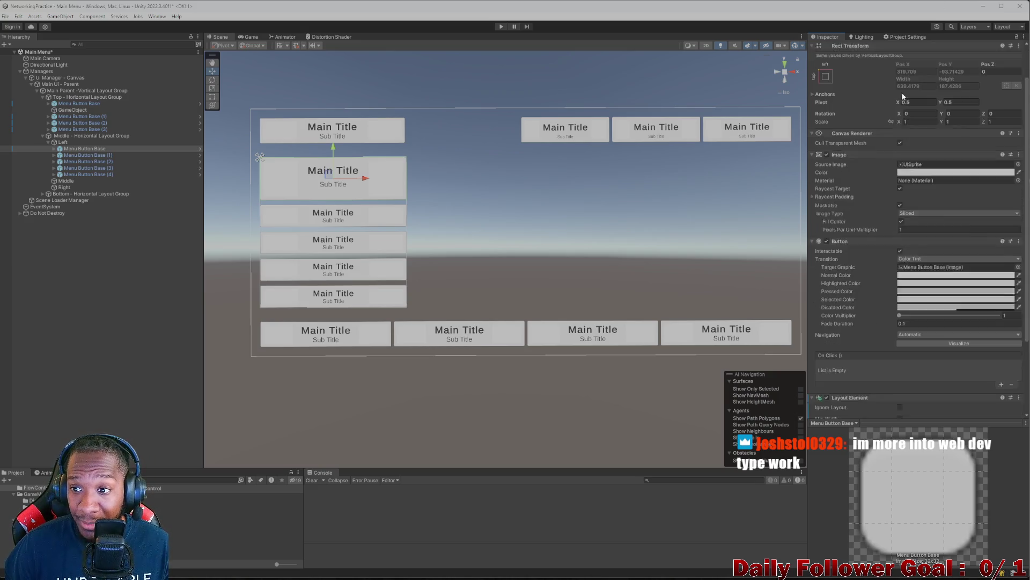
scroll(924, 226, "up", 3)
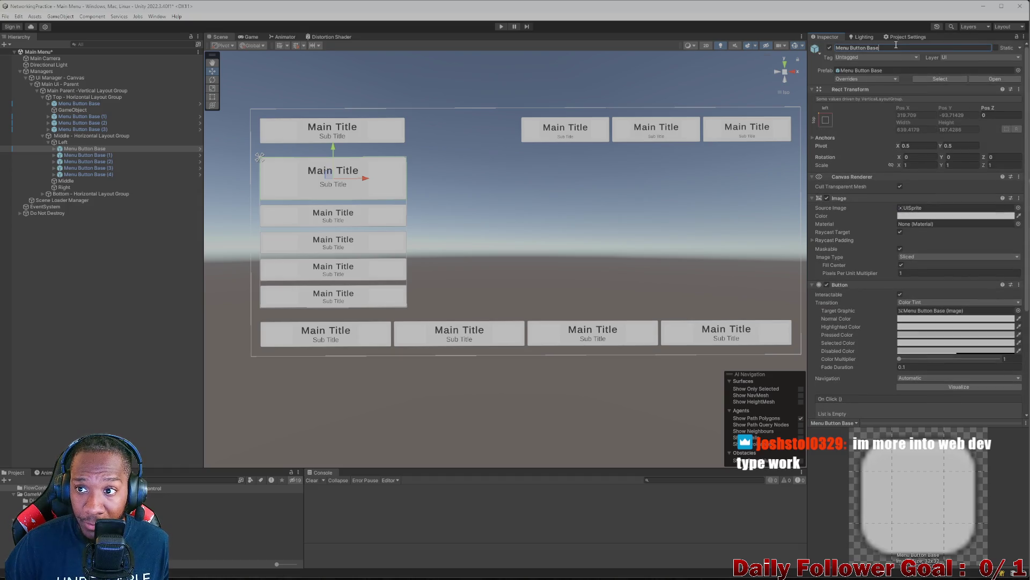
left_click(53, 149)
Drill into the button's Text Parent to select its Title Text object
left_click(60, 155)
left_click(85, 161)
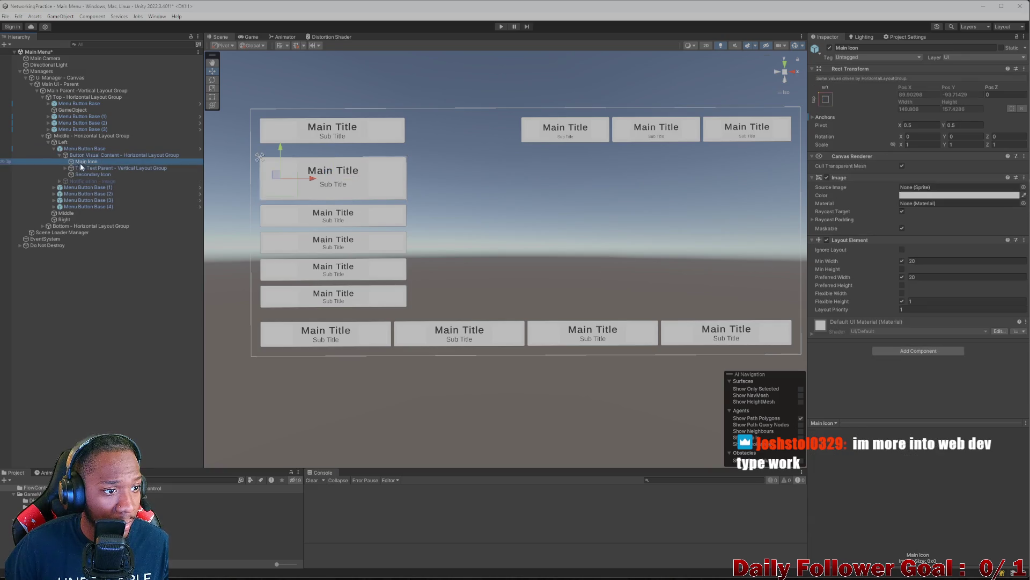
left_click(104, 169)
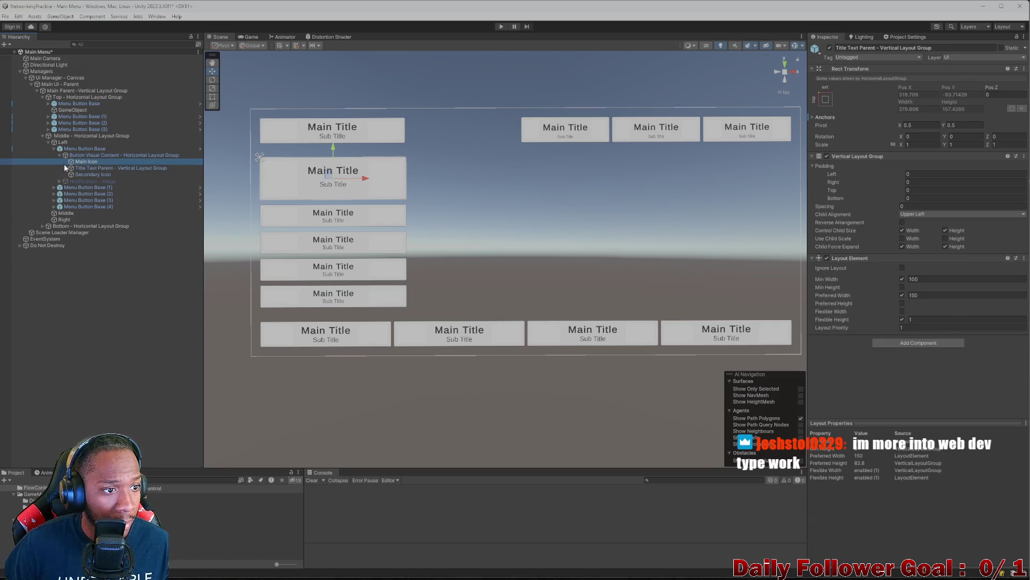
left_click(65, 168)
left_click(94, 174)
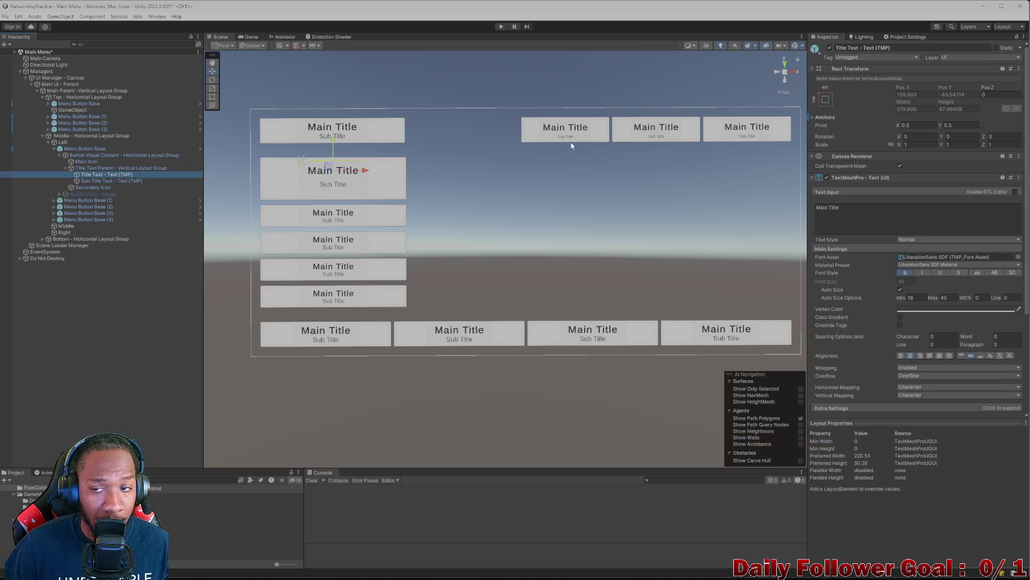
Change the button's title text to 'PLAY'
left_click(902, 48)
left_click(861, 216)
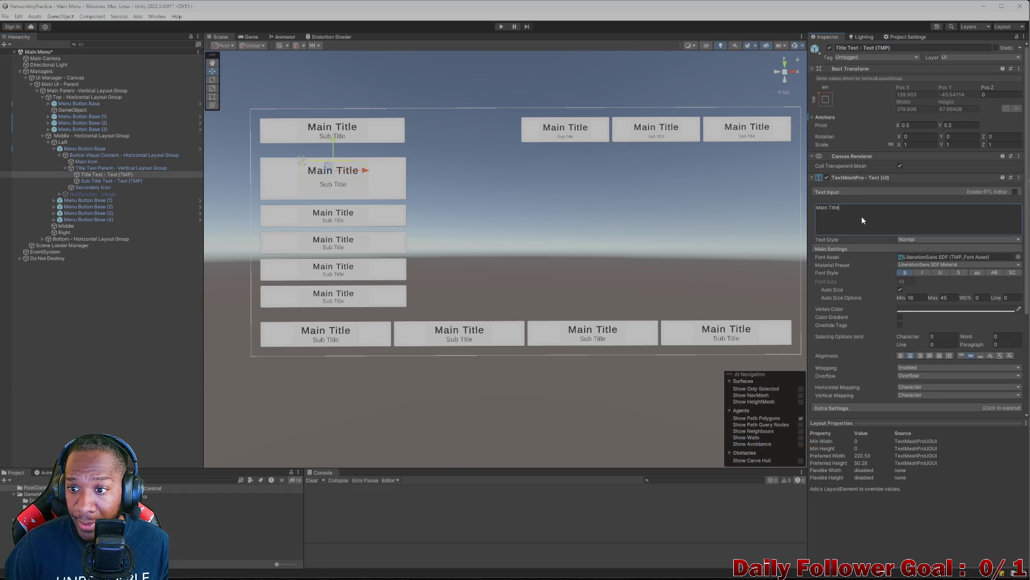
type("PLau")
key("BackSpace")
key("BackSpace")
key("BackSpace")
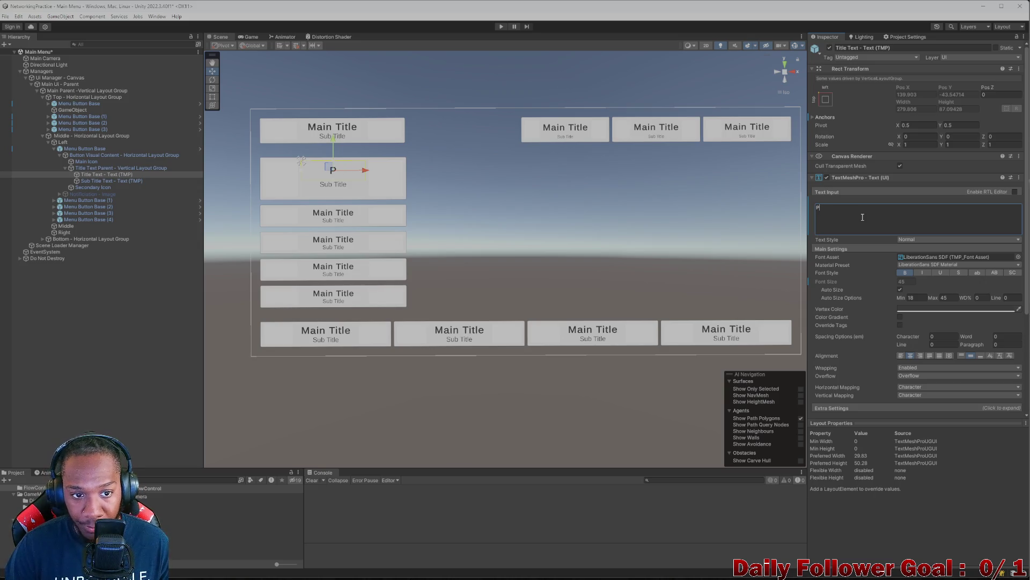
type("lay")
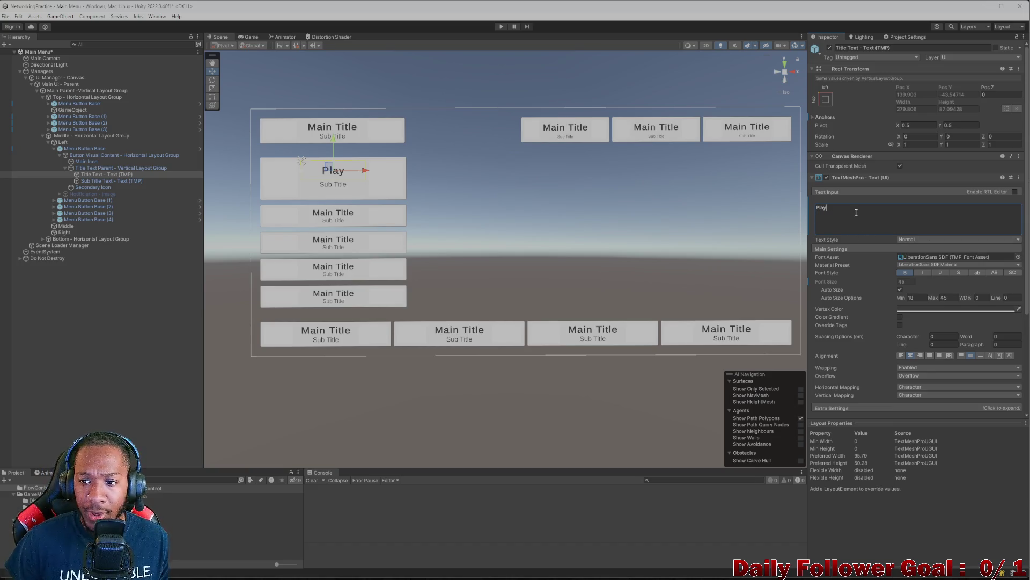
key("BackSpace")
key("BackSpace")
key("BackSpace")
type("LAY")
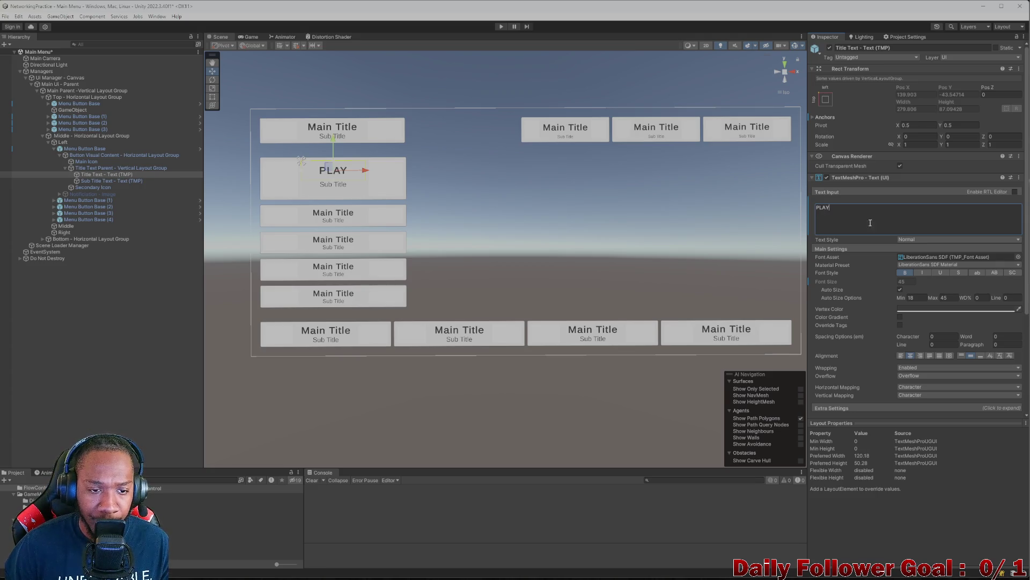
Compare with Main Menu REF.png in Photos, then close it and refocus the PLAY title
mouse_move(635, 571)
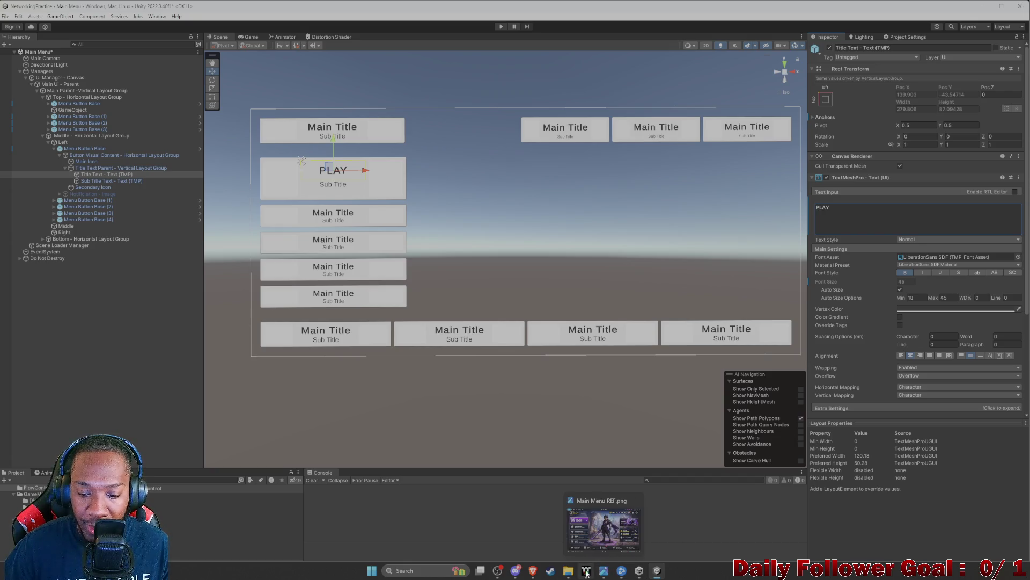
left_click(602, 571)
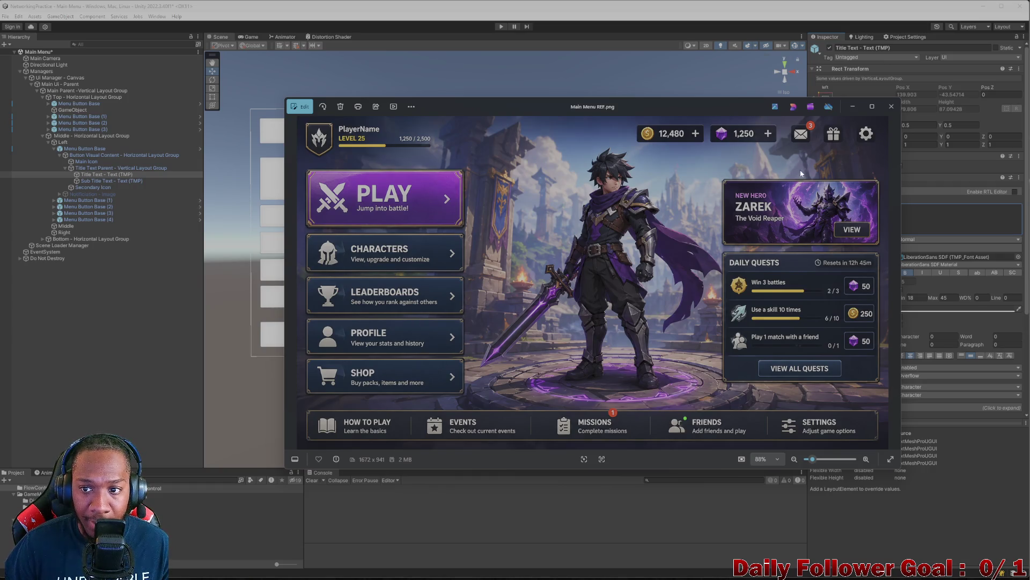
left_click(891, 106)
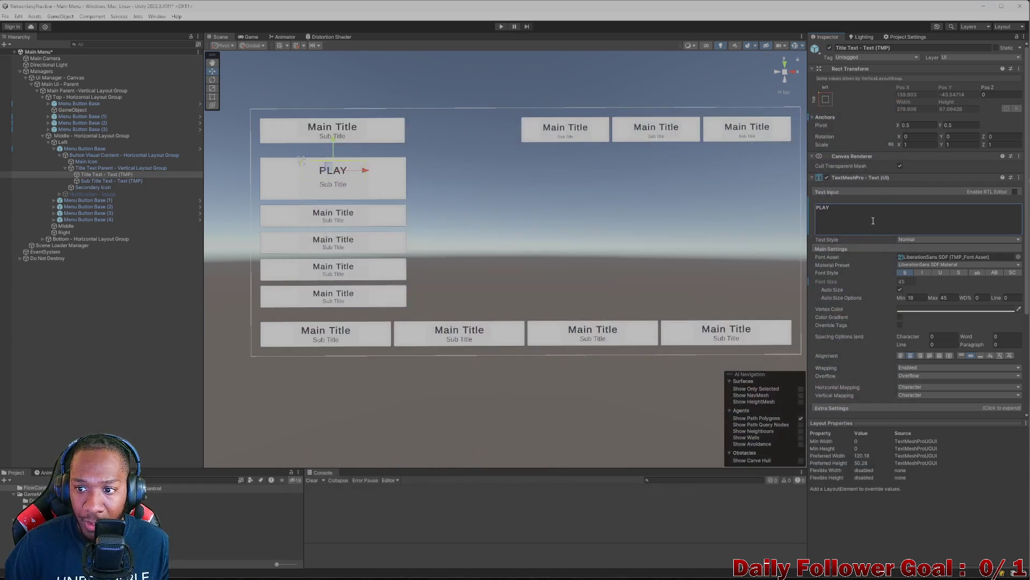
left_click(871, 219)
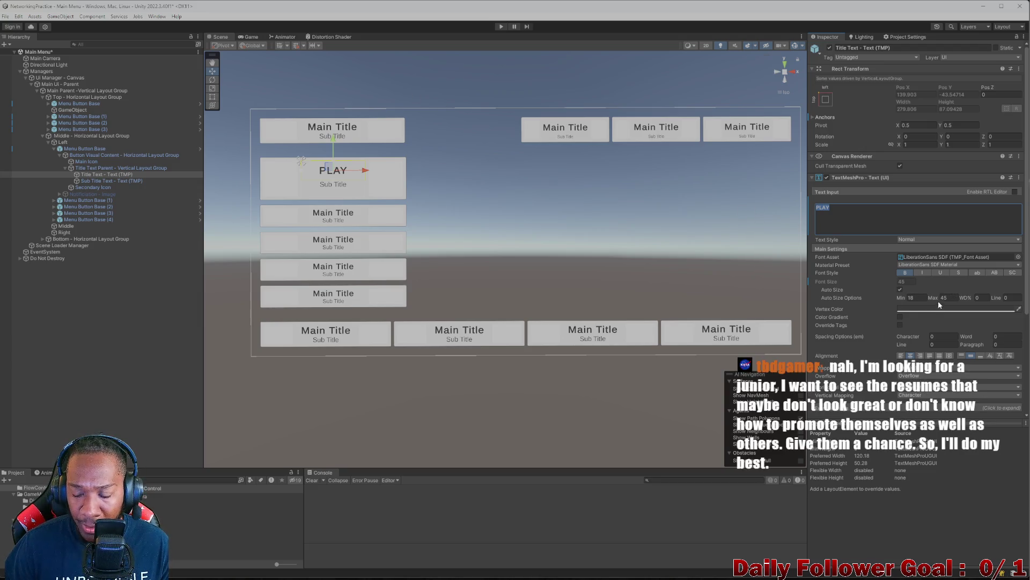
Raise the PLAY title's Auto Size Max above 45, ready to type an exact value
mouse_move(936, 298)
left_mouse_down()
mouse_move(1004, 296)
mouse_move(955, 297)
left_mouse_up()
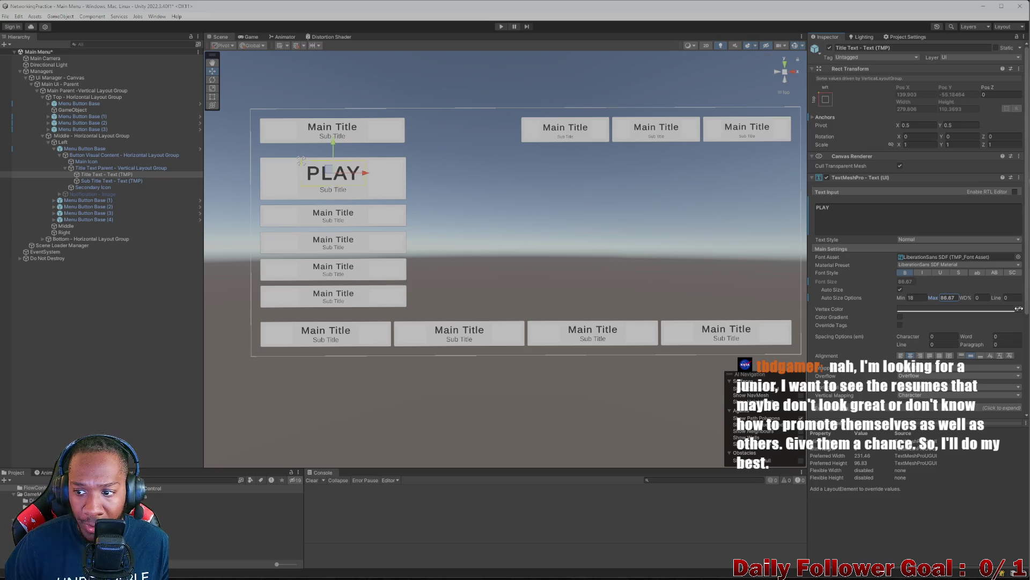
left_click(954, 297)
Set the PLAY title's Auto Size Max to 90, then preview the menu at 4:3 and 20:9
type("90")
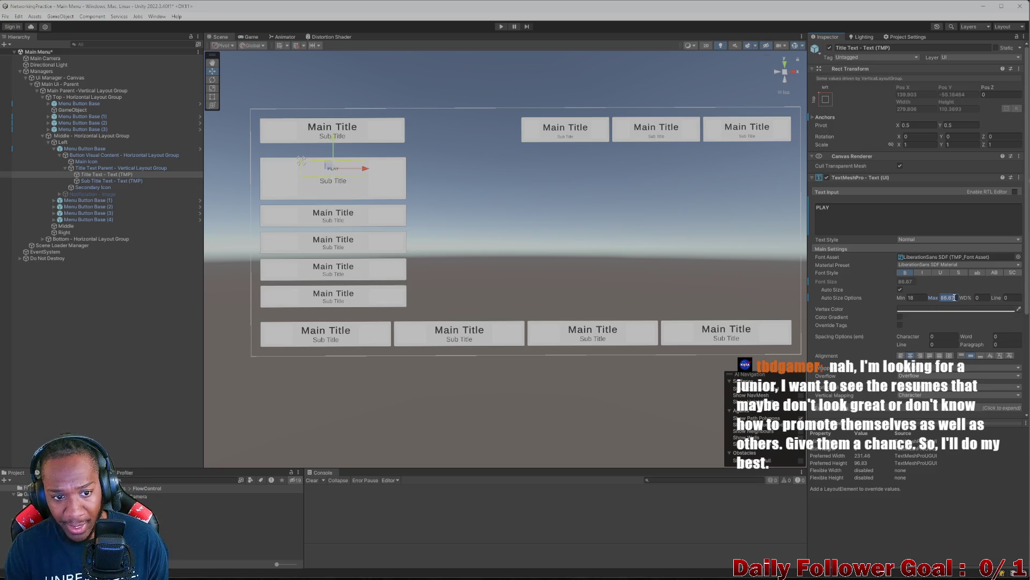
left_click(251, 36)
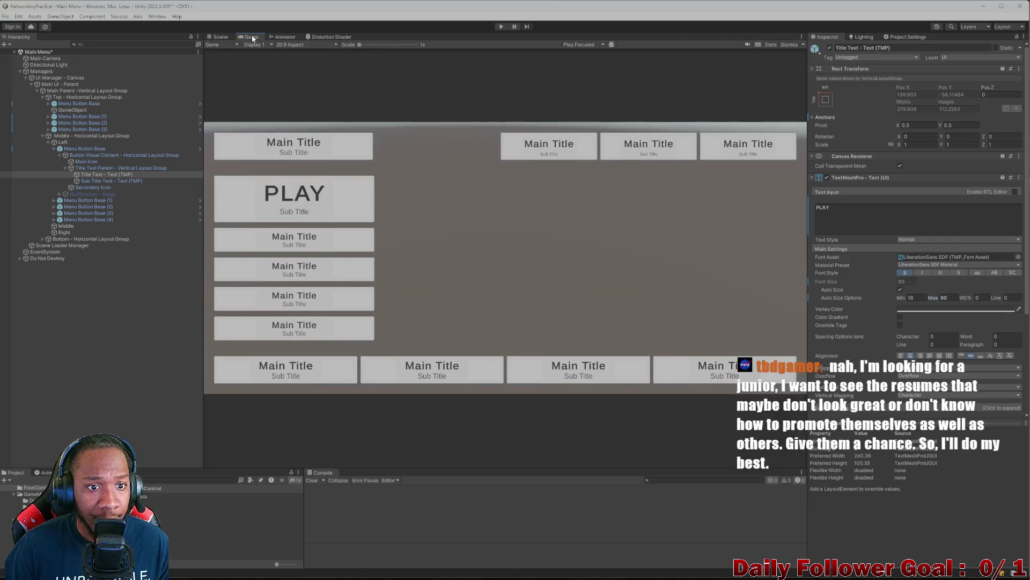
left_click(296, 44)
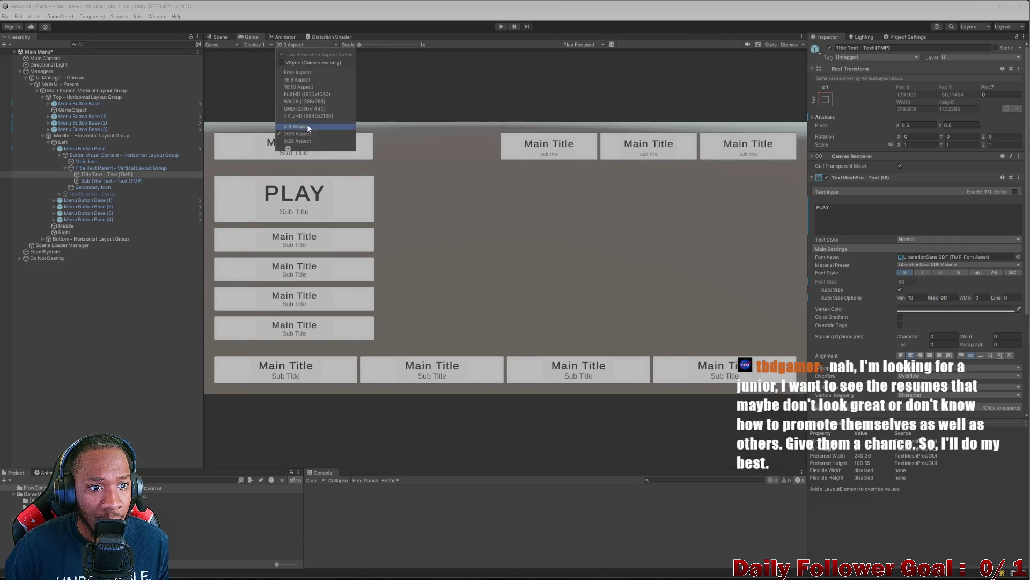
left_click(307, 129)
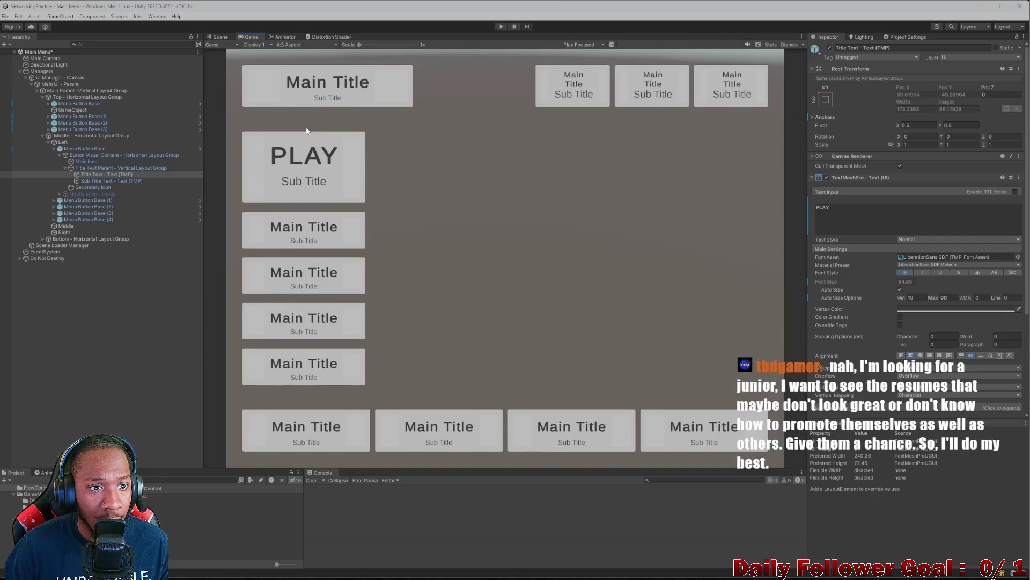
left_click(299, 45)
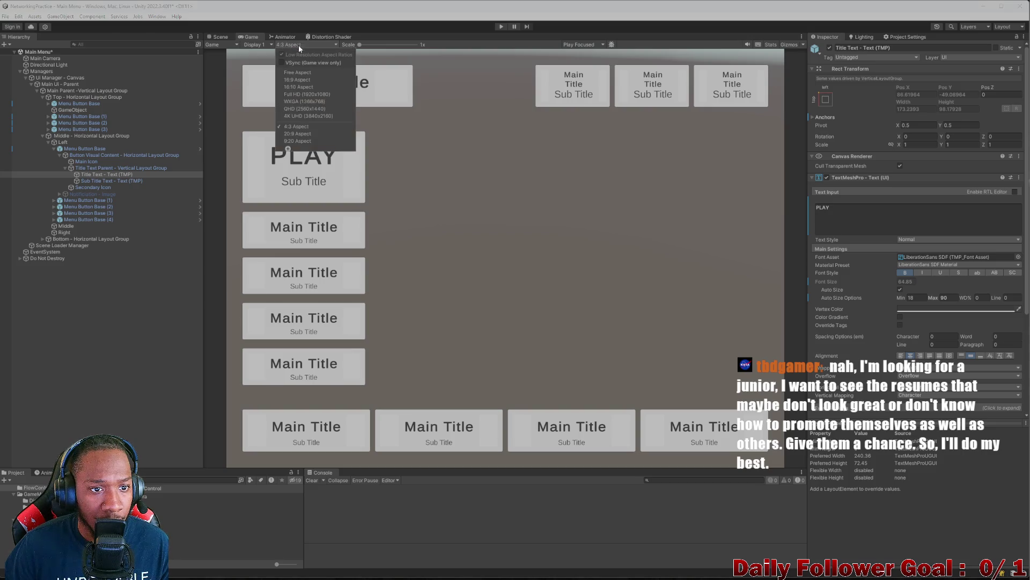
left_click(312, 136)
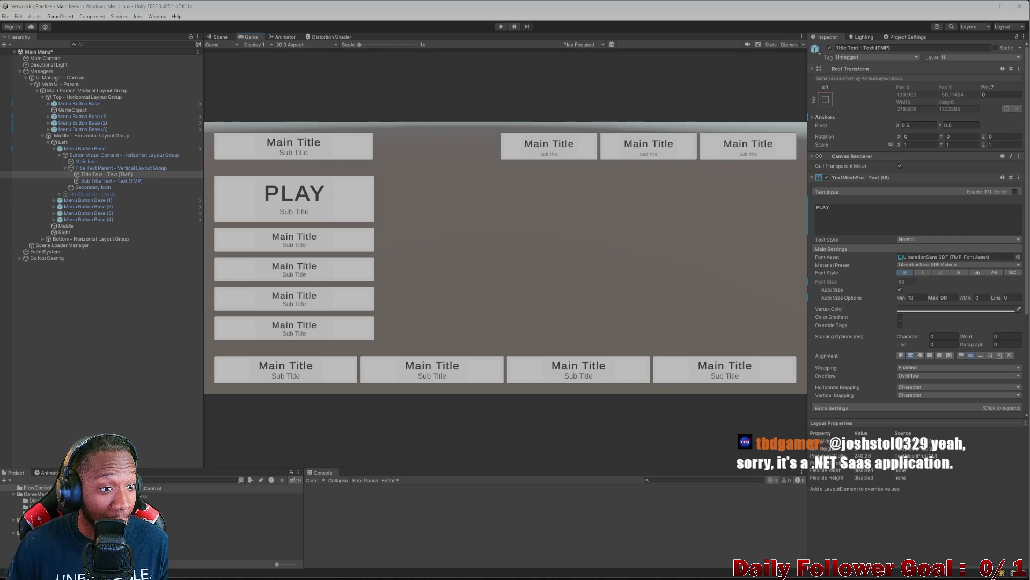
Inspect the PLAY button's Sub Title Text, Title Text and Title Text Parent layout objects
left_click(98, 181)
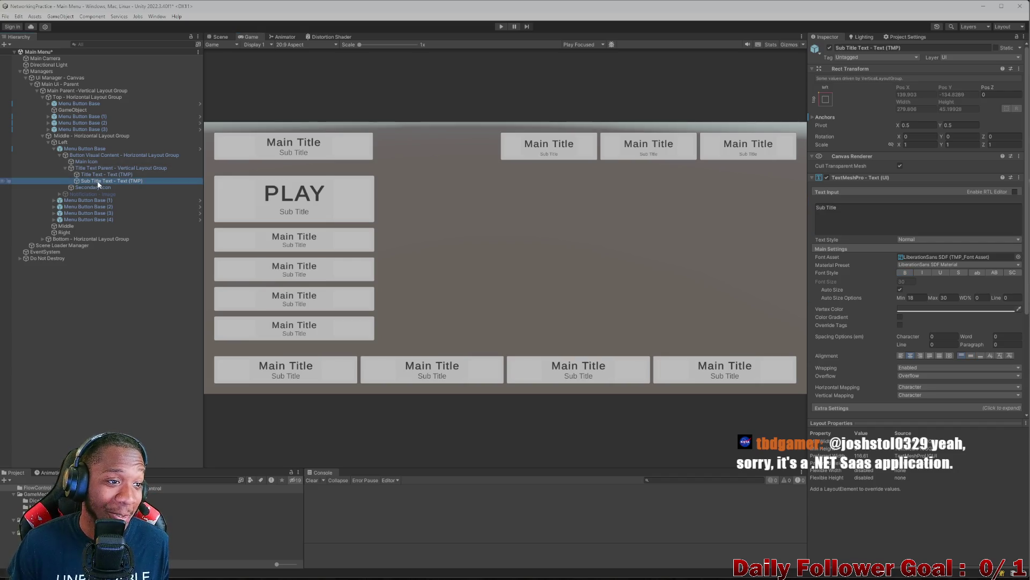
left_click(87, 174)
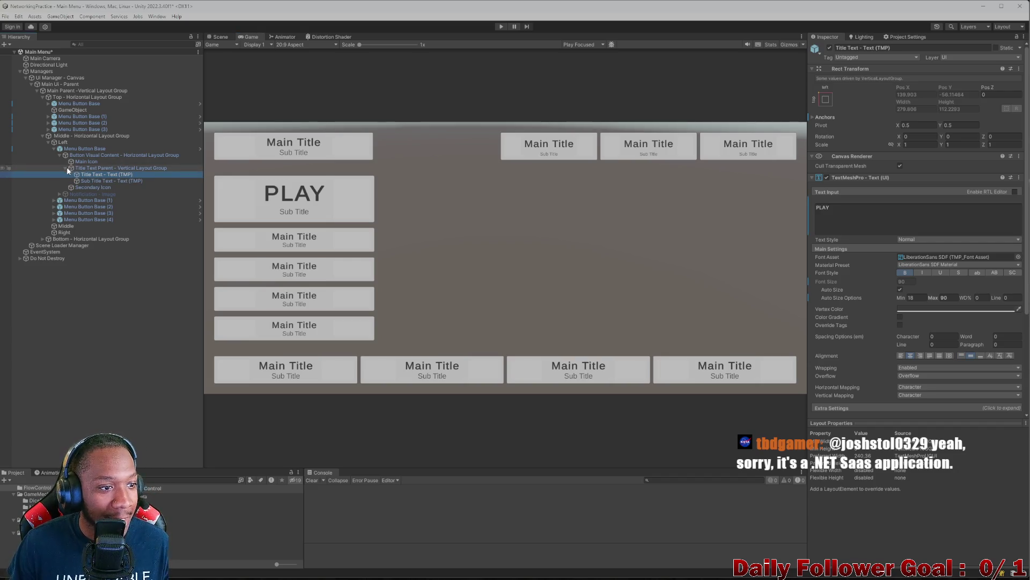
left_click(61, 169)
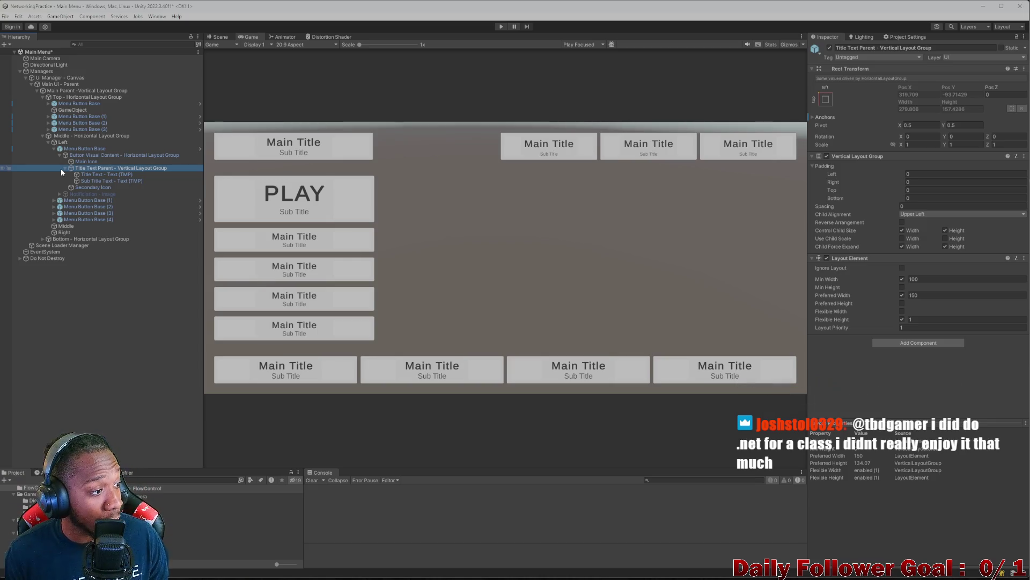
left_click(65, 168)
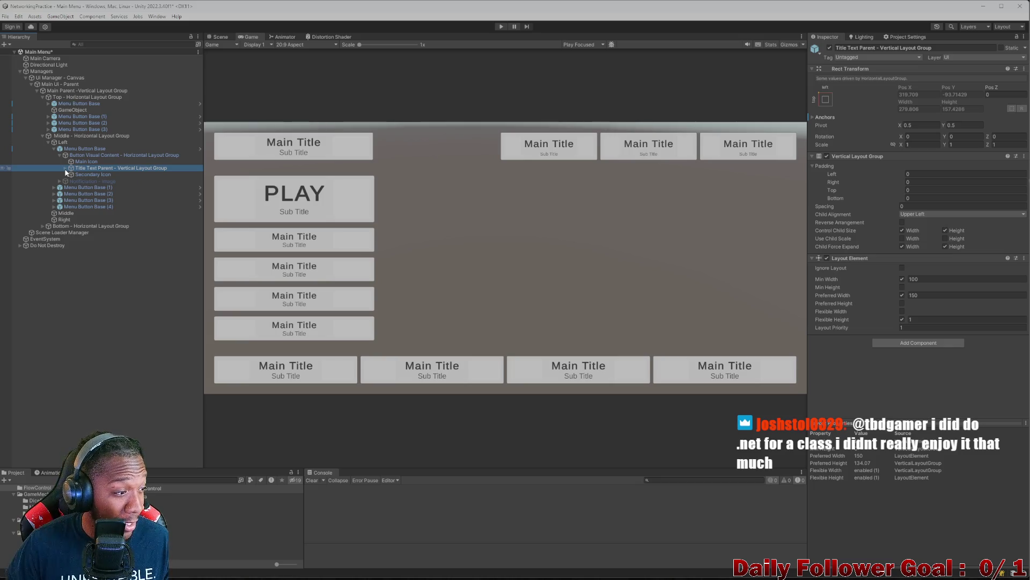
left_click(65, 168)
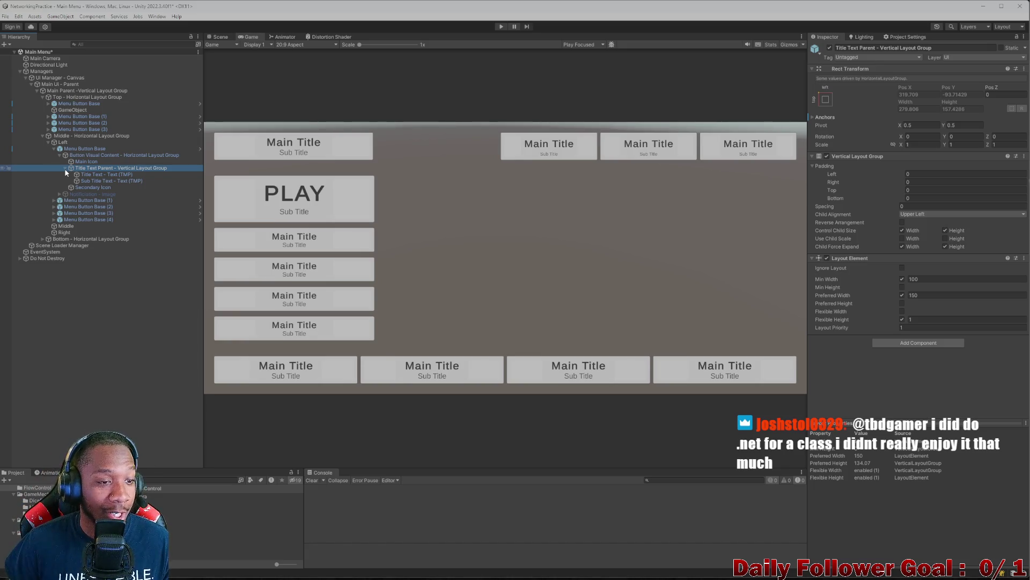
left_click(65, 169)
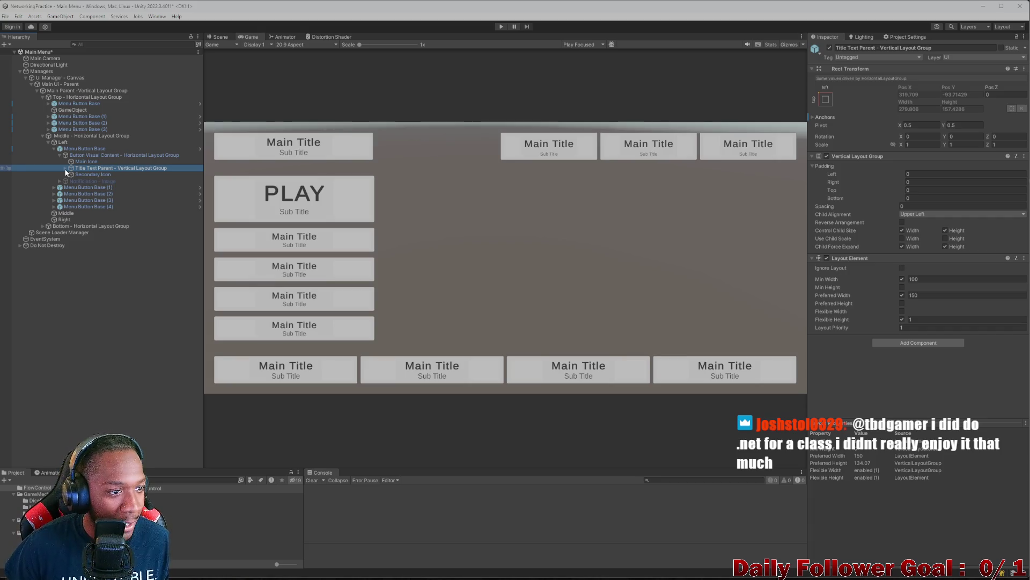
left_click(65, 169)
left_click(105, 174)
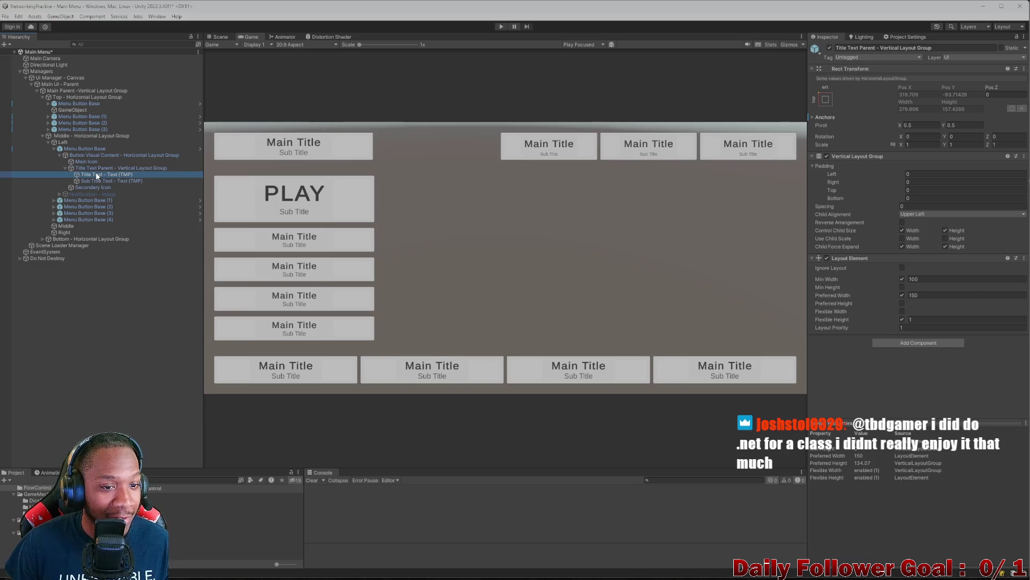
Return to the Scene view and select the second menu button
left_click(218, 38)
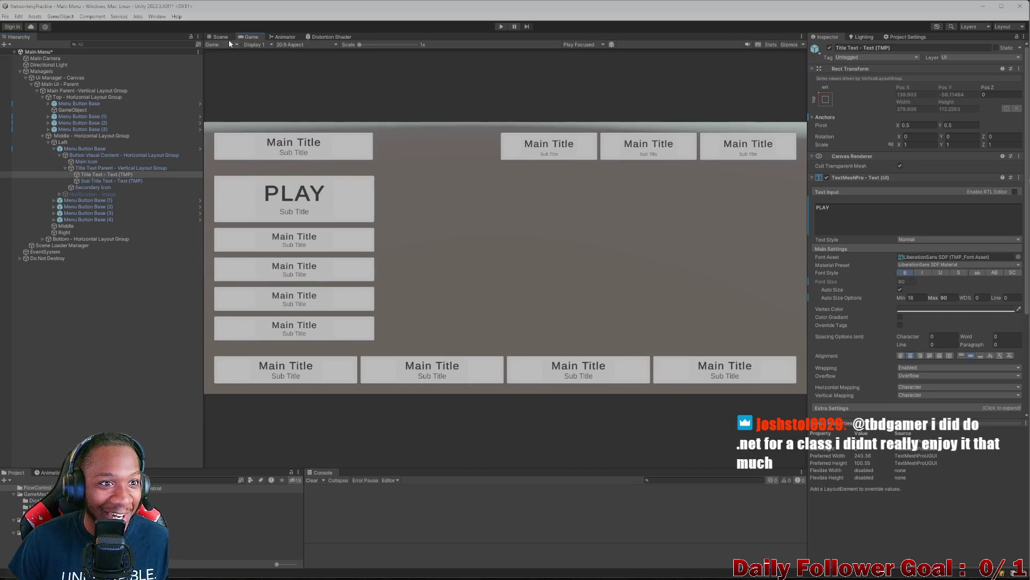
left_click(218, 37)
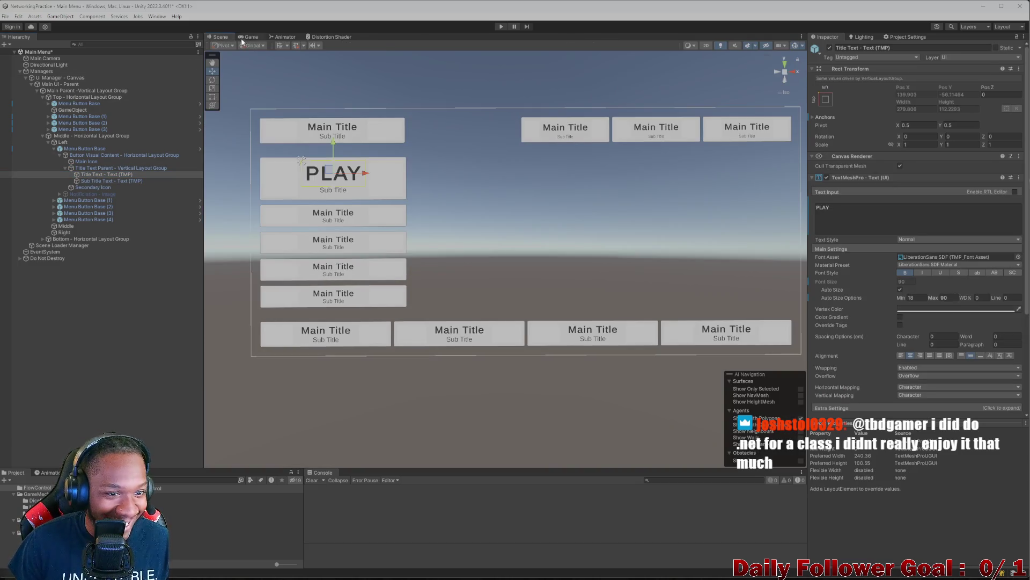
left_click(332, 215)
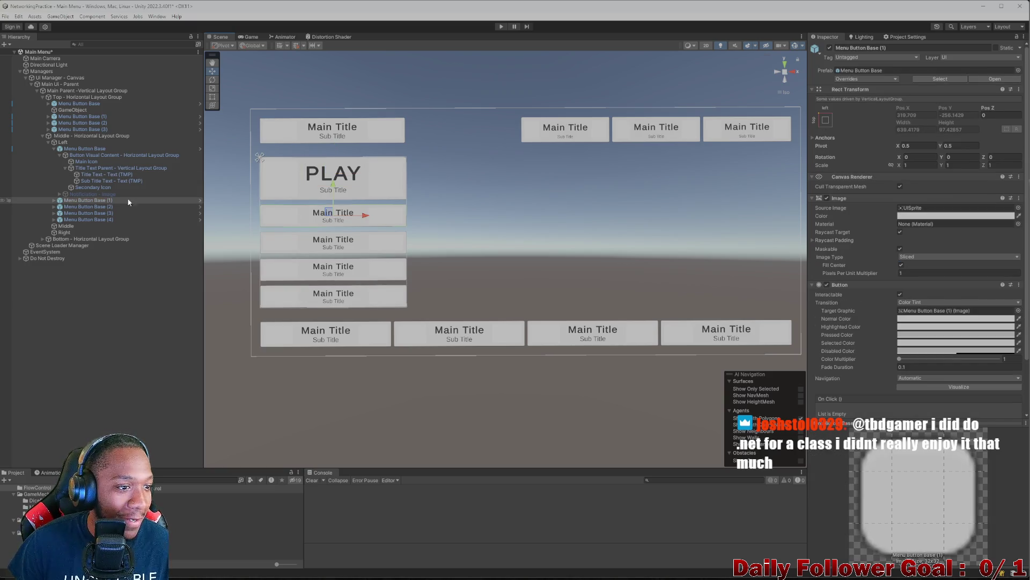
Collapse the PLAY button's title group and select Menu Button Base (1)'s Title Text
left_click(84, 174)
left_click(98, 181)
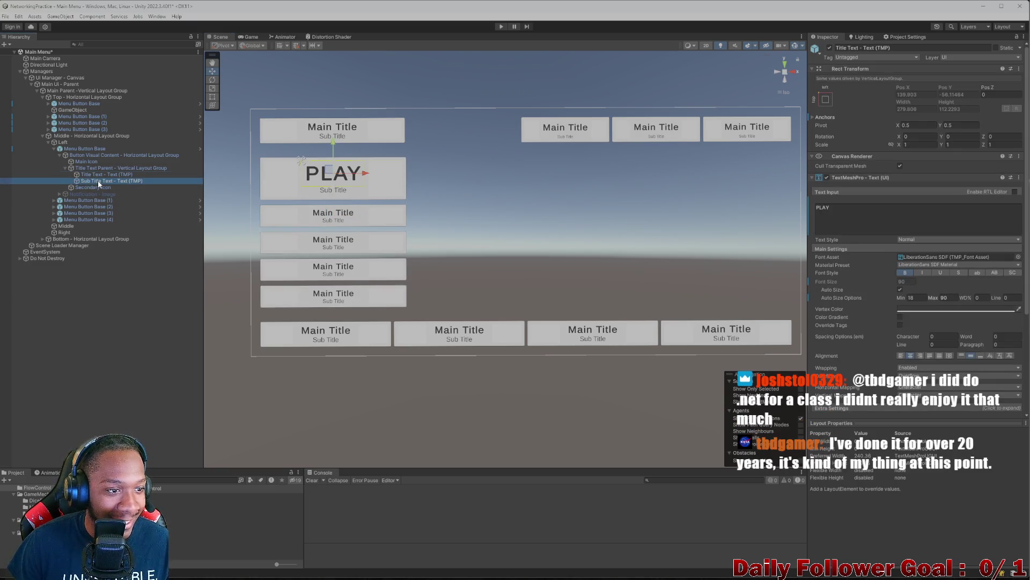
left_click(65, 168)
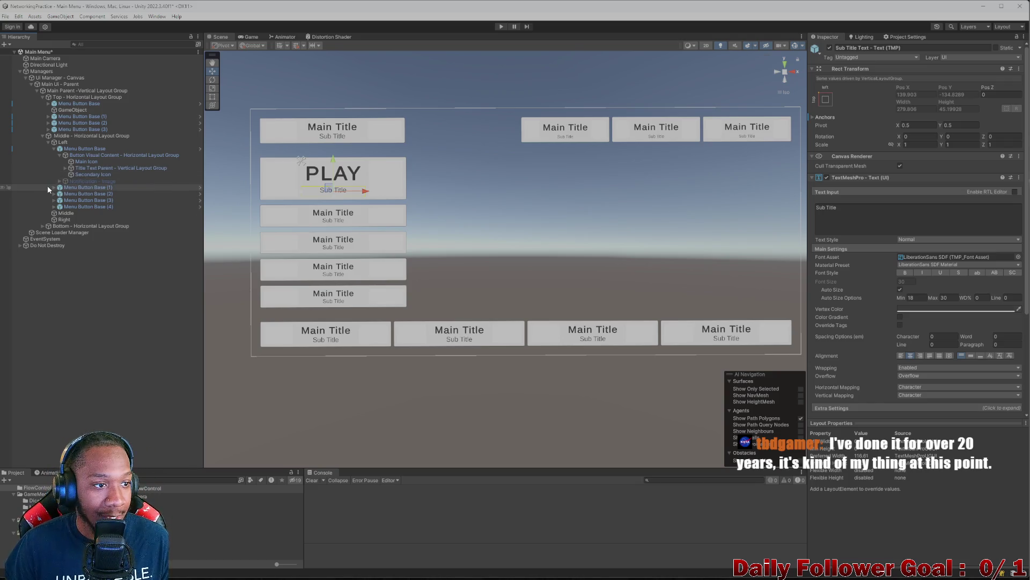
left_click(54, 187)
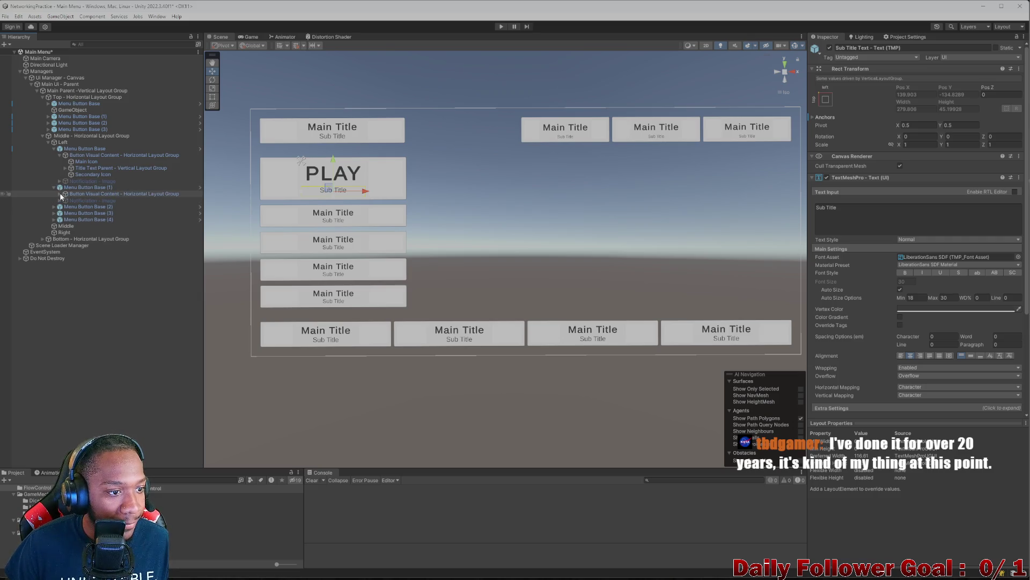
left_click(59, 194)
left_click(65, 207)
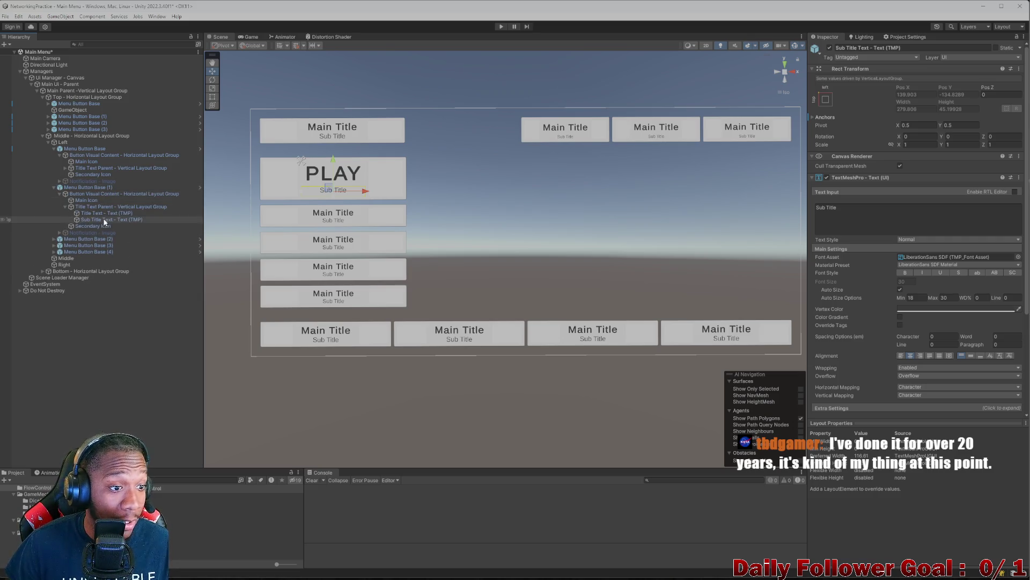
left_click(101, 213)
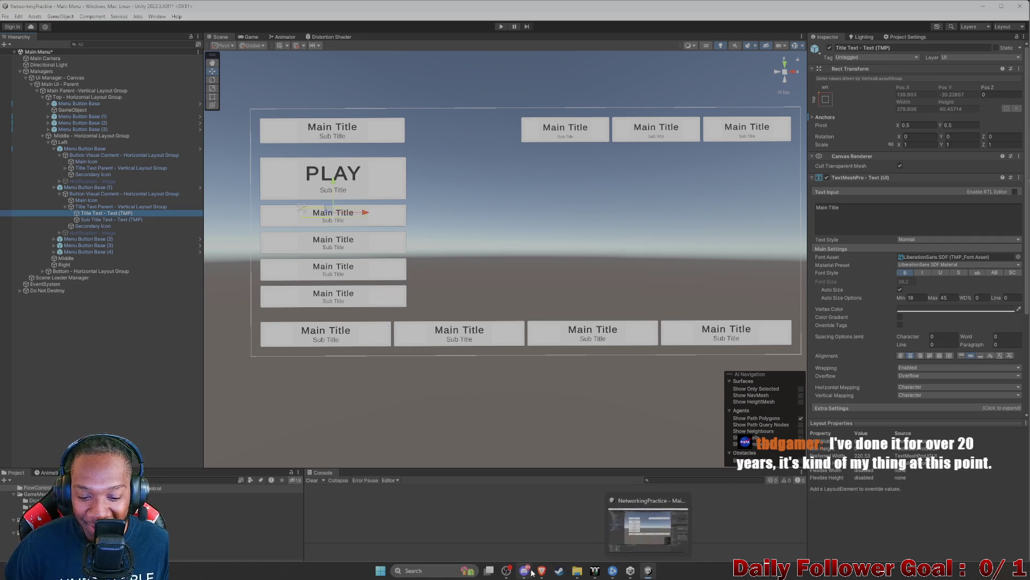
mouse_move(541, 572)
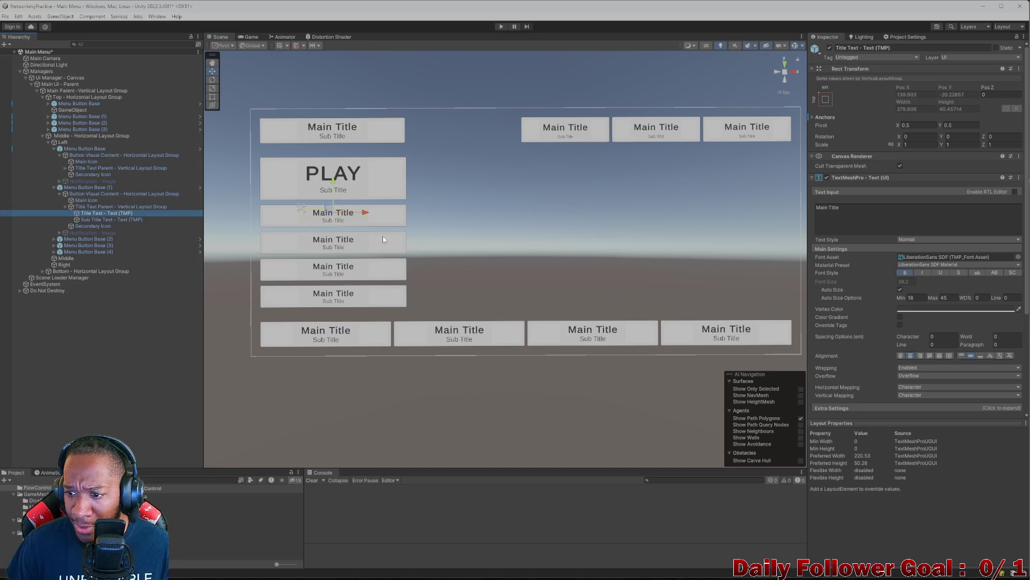
Reselect the second button's Title Text and its Main Title text input
left_click(927, 224)
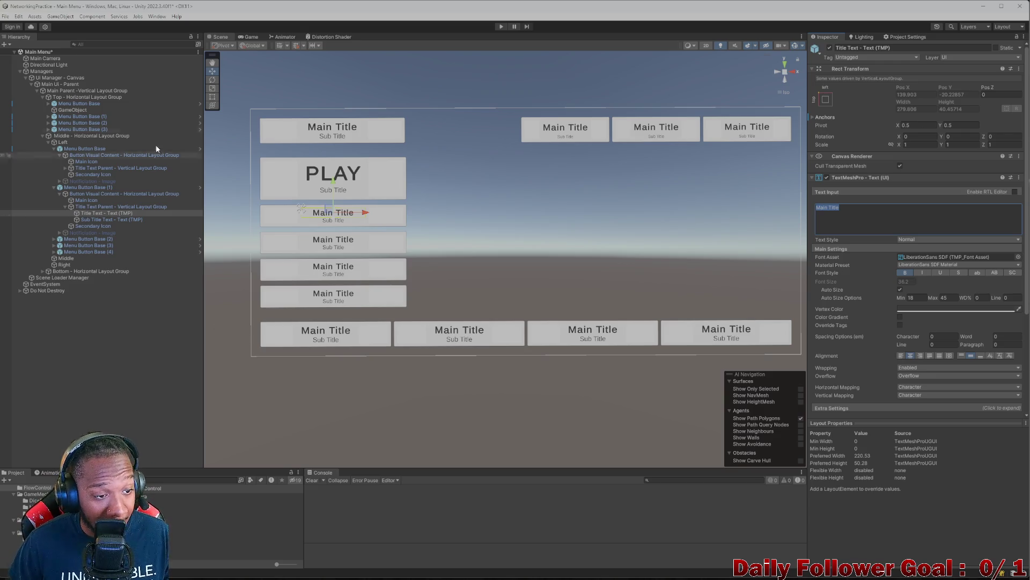
left_click(105, 200)
left_click(103, 213)
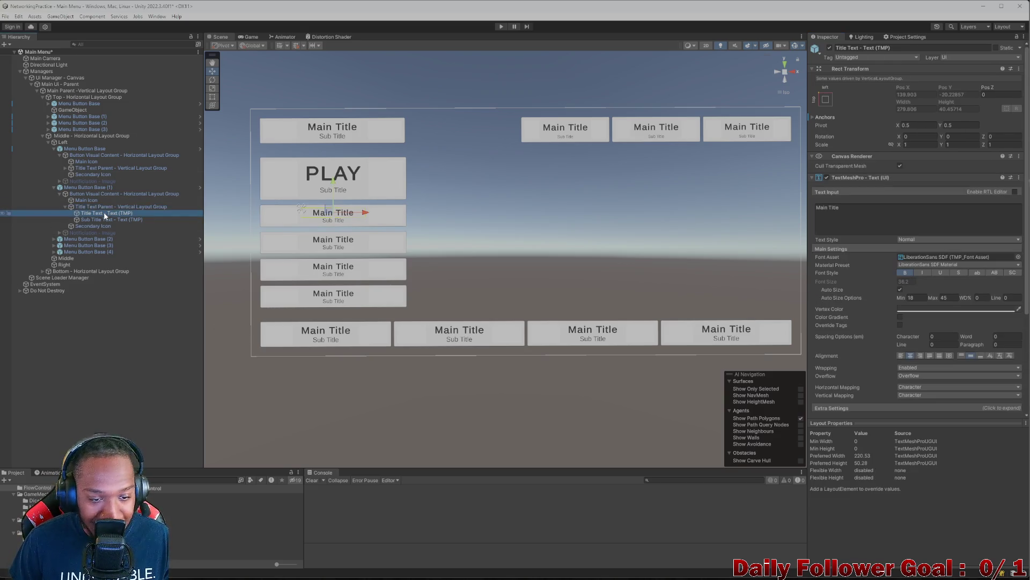
left_click(857, 209)
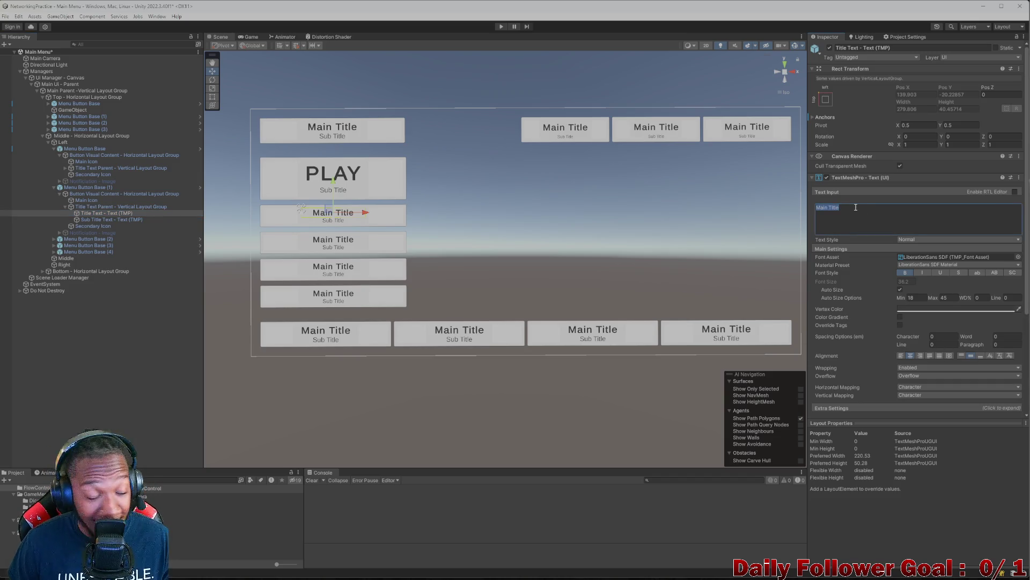
Bring up the Main Menu REF.png reference mockup over the editor
mouse_move(542, 571)
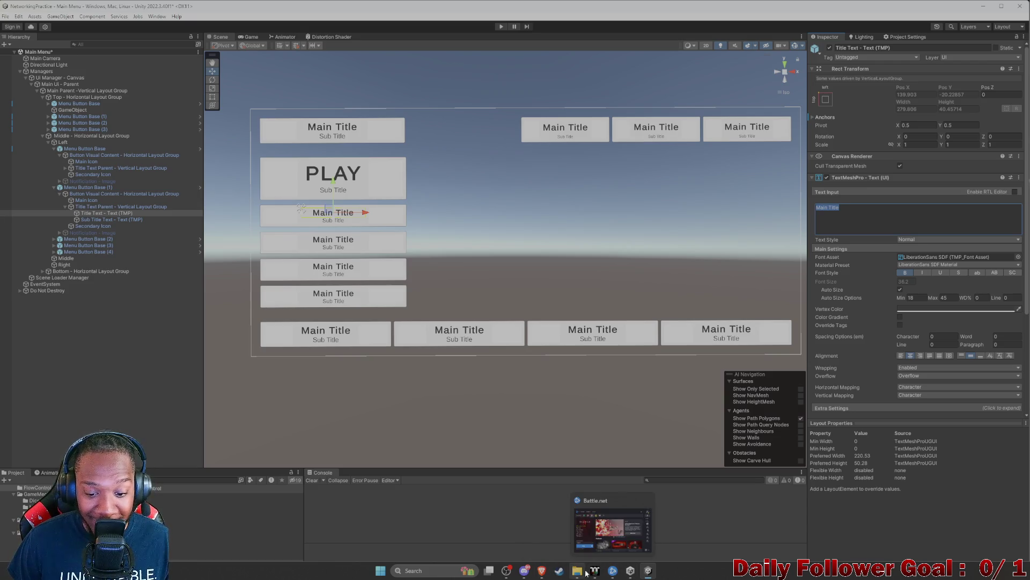
mouse_move(577, 571)
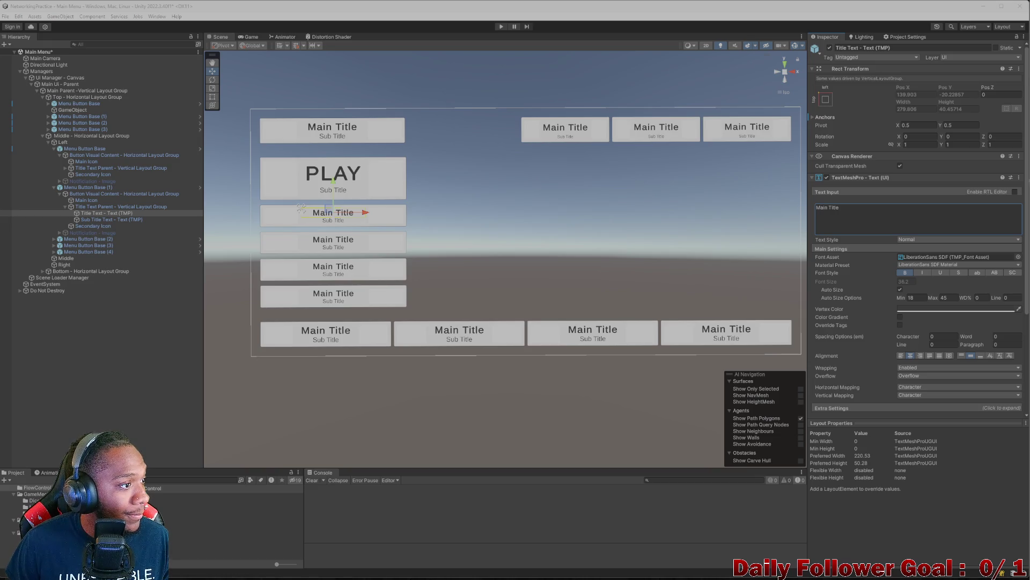
key("alt+Tab")
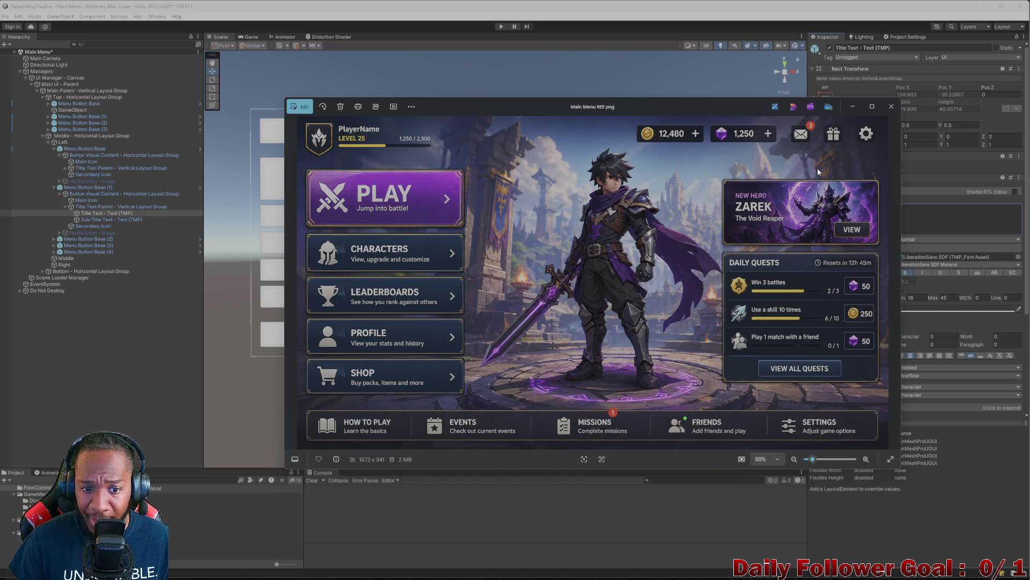
Dismiss the reference image and retype the second button's title as PROFILE
left_click(852, 106)
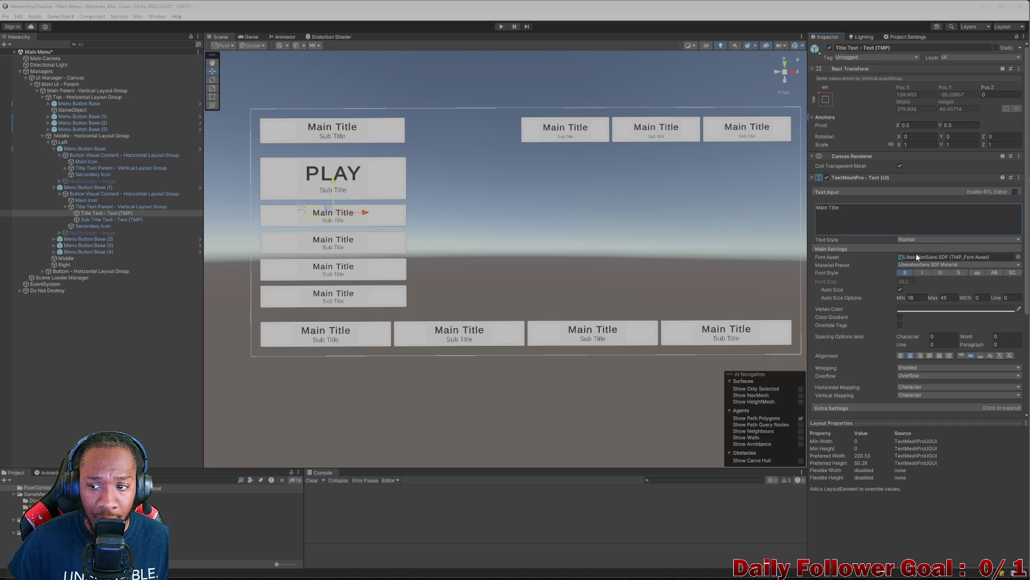
left_click(921, 213)
key("BackSpace")
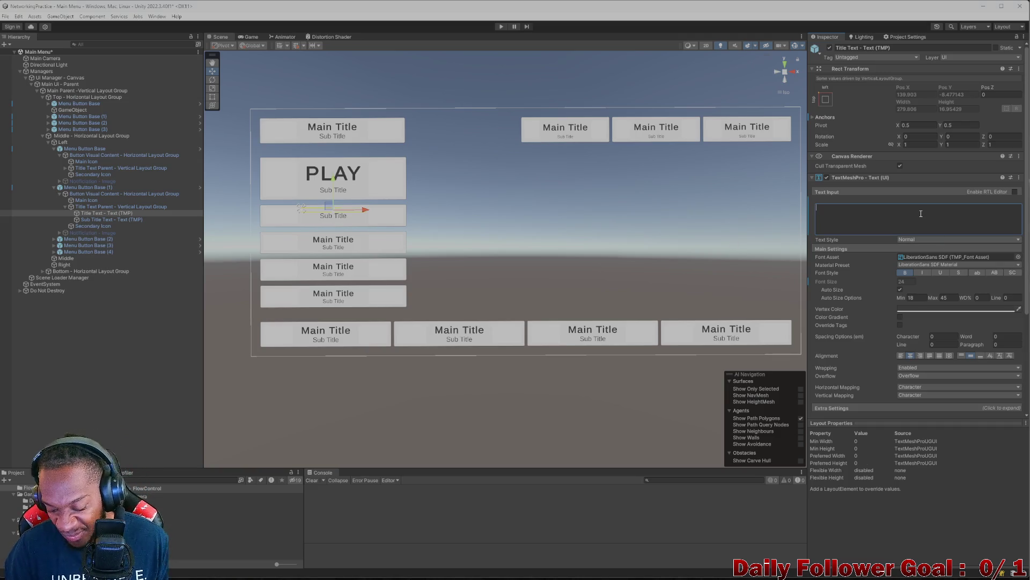
type("PROF")
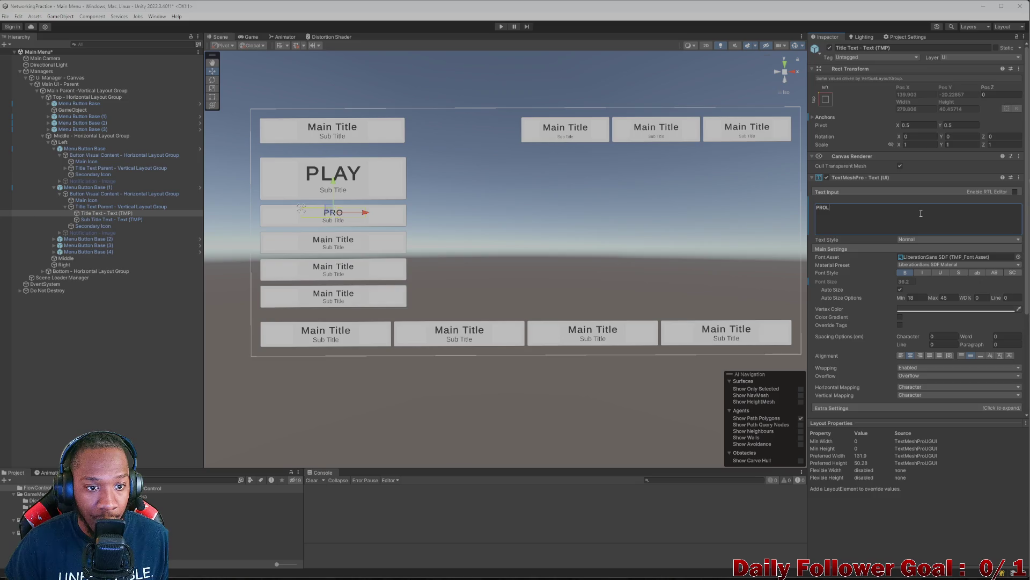
type("ILE")
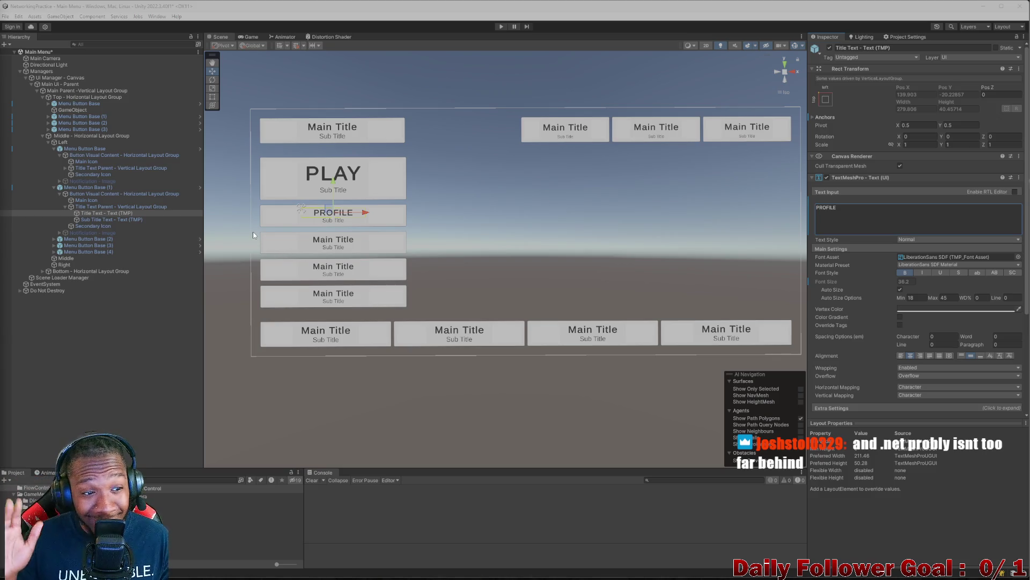
left_click(343, 241)
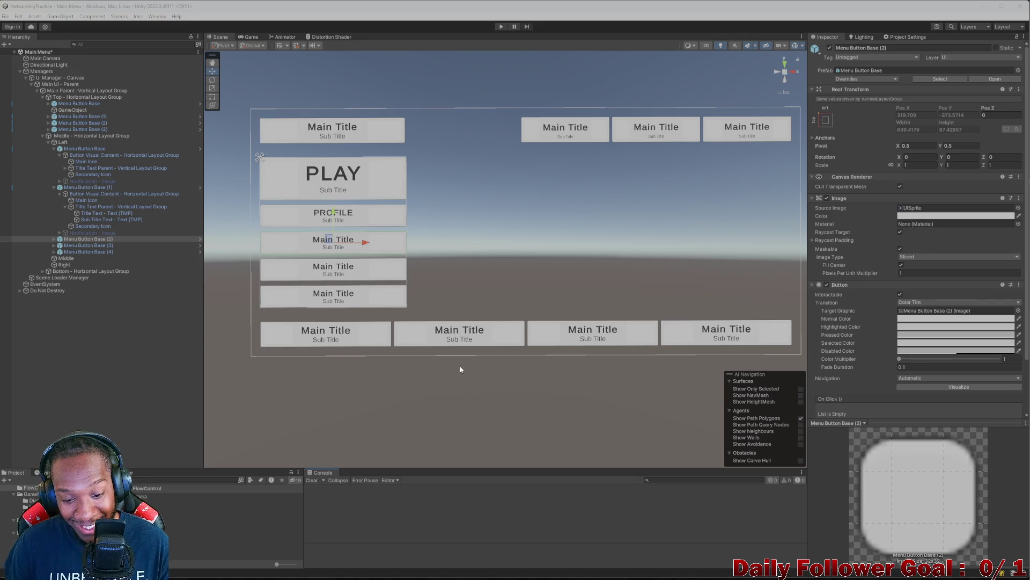
key("super")
left_click(657, 570)
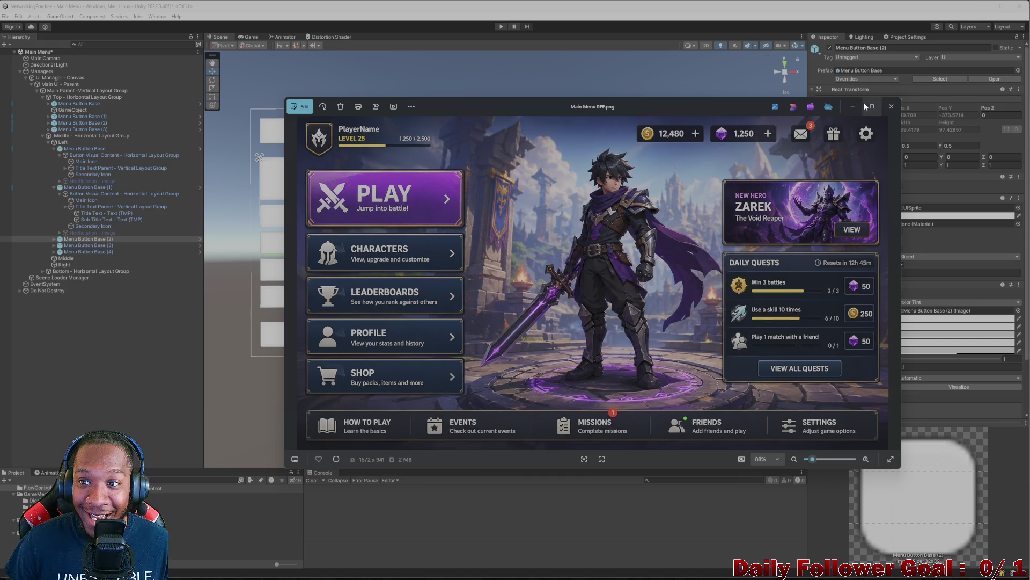
mouse_move(697, 105)
left_mouse_down()
mouse_move(650, 121)
mouse_move(687, 126)
left_mouse_up()
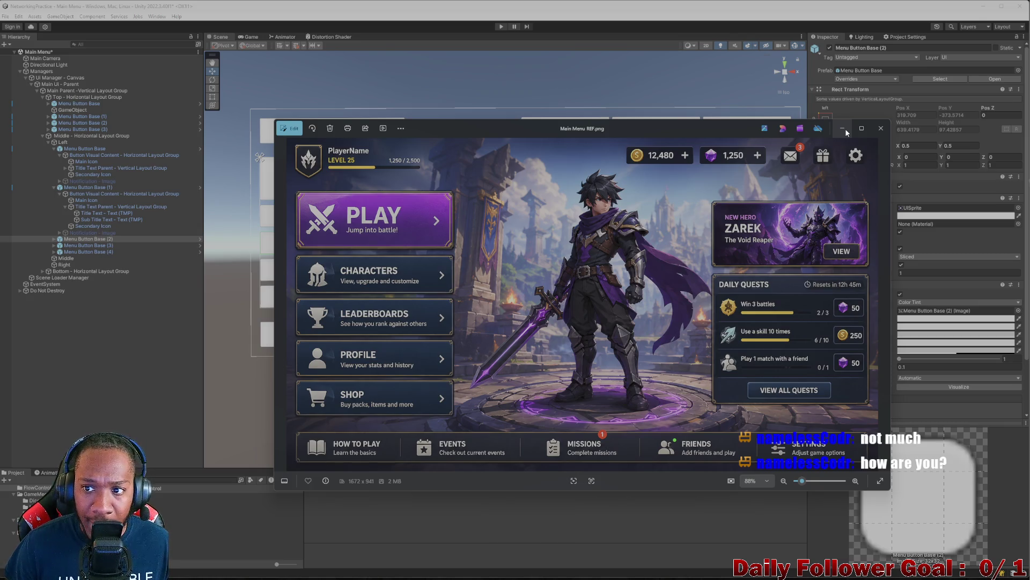
left_click(845, 128)
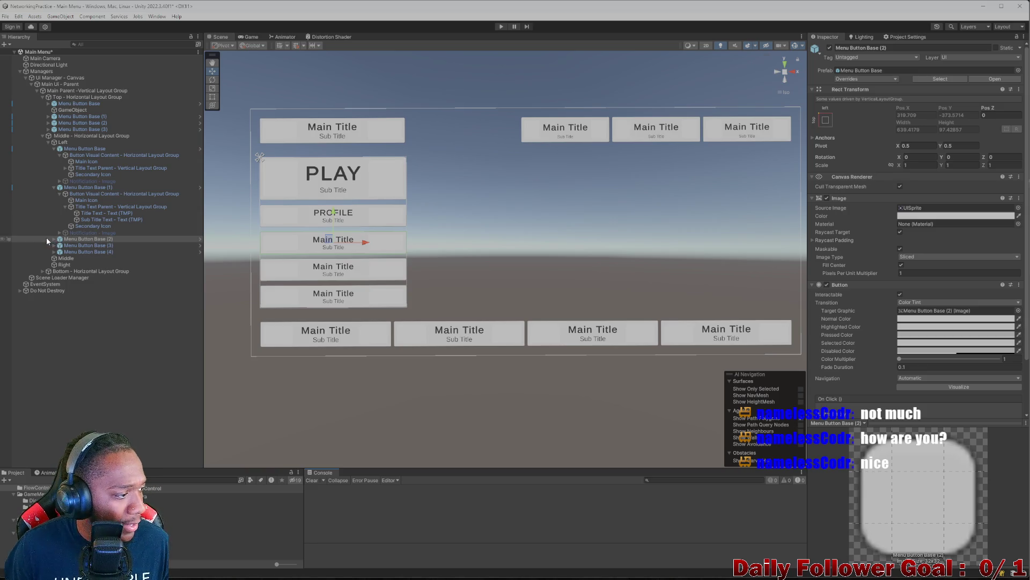
Expand Menu Button Base (2) down to its Title Text and select it
left_click(53, 187)
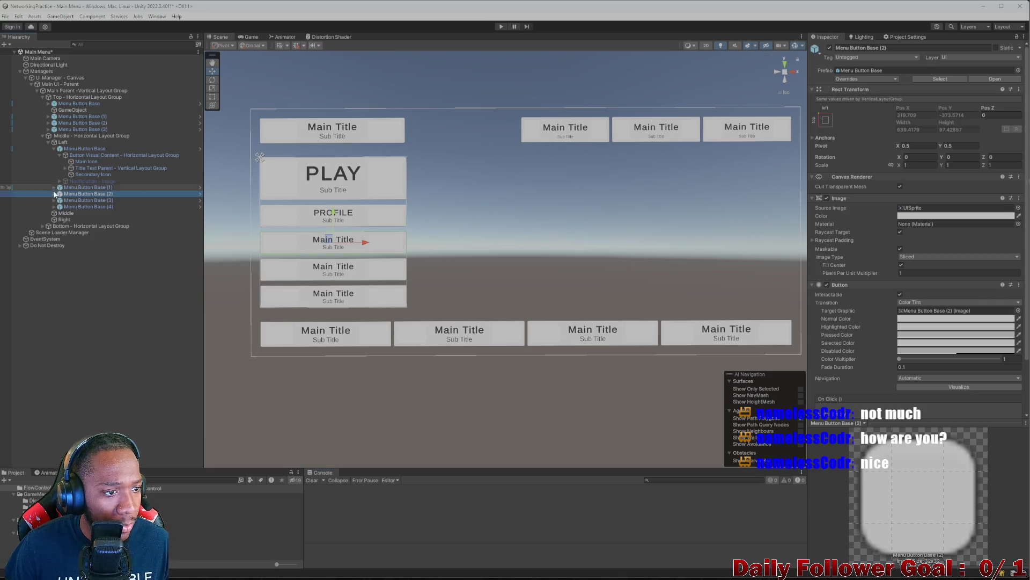
left_click(54, 194)
left_click(81, 200)
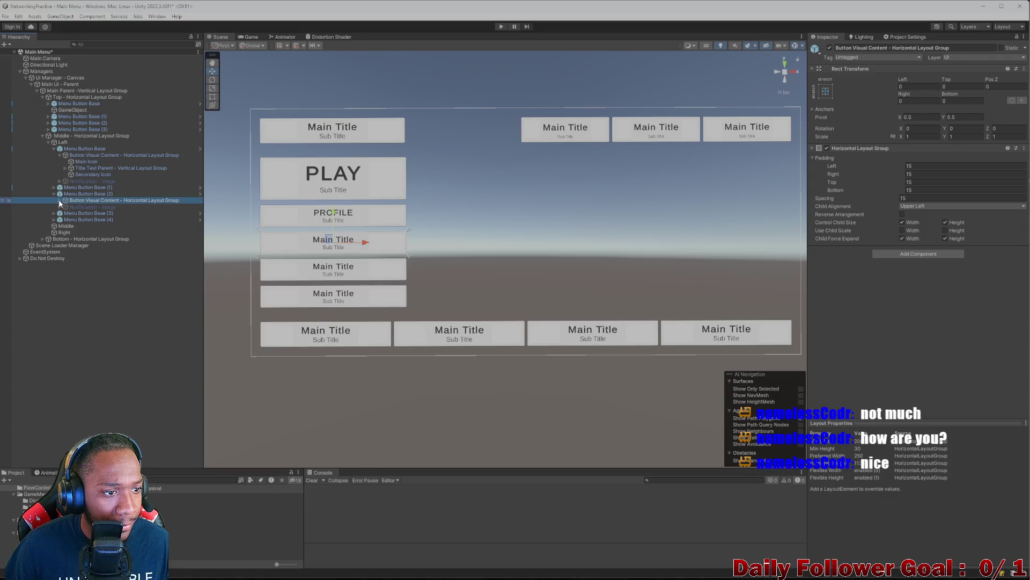
left_click(82, 207)
left_click(89, 213)
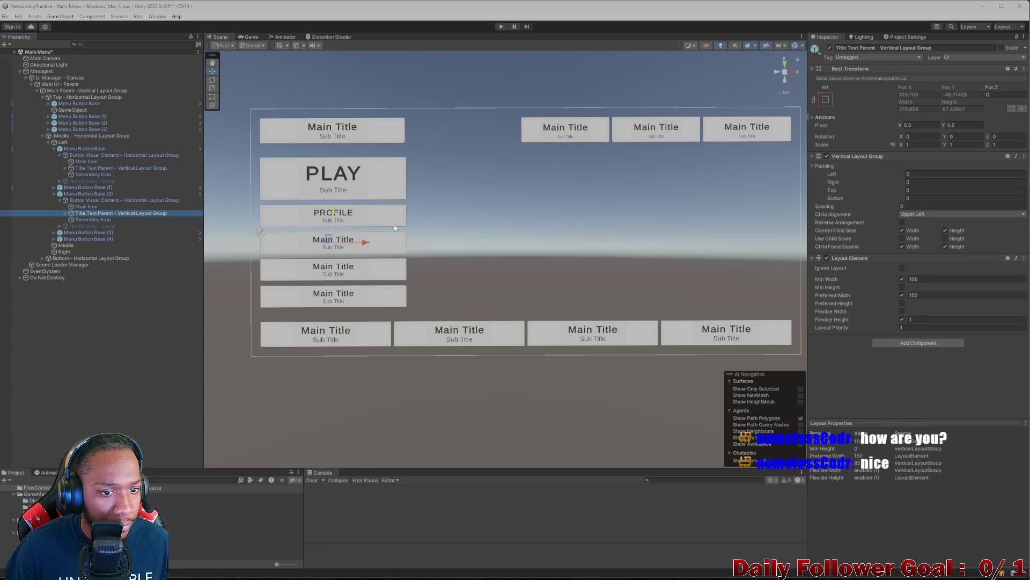
left_click(65, 213)
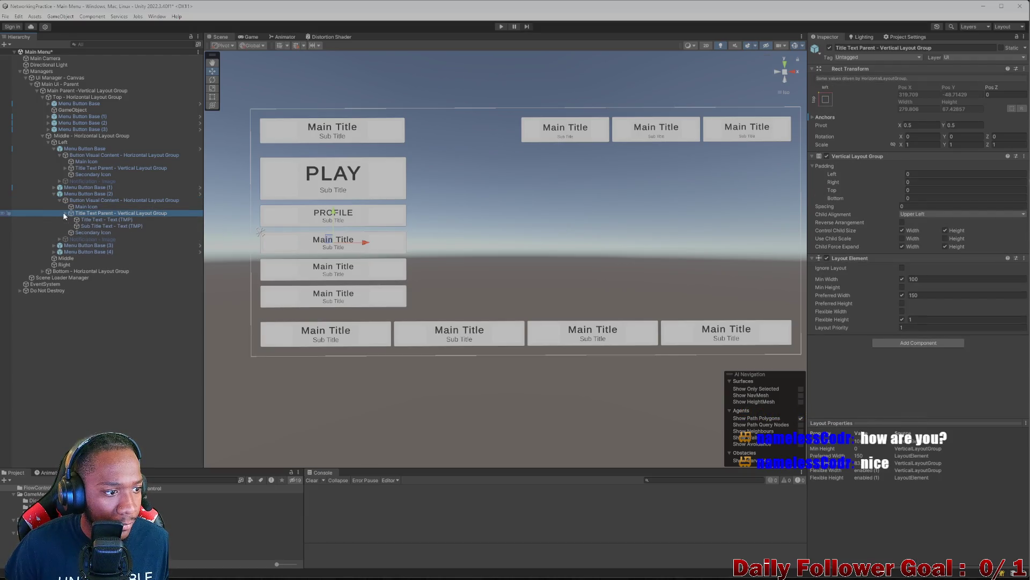
left_click(92, 220)
Replace the third button's Main Title text with CHARACTERS
left_click(874, 218)
key("ctrl+a")
key("BackSpace")
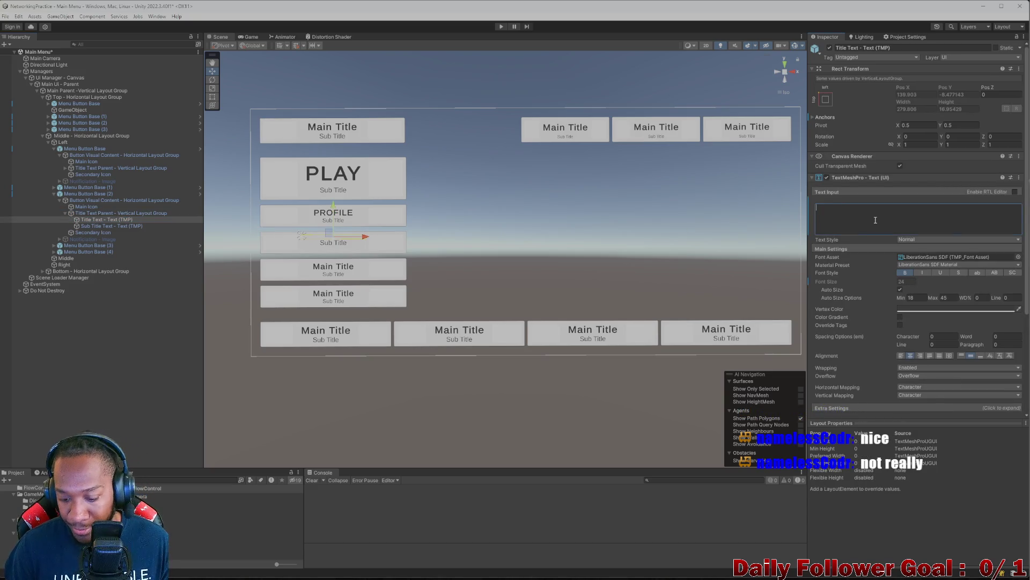
type("CHA")
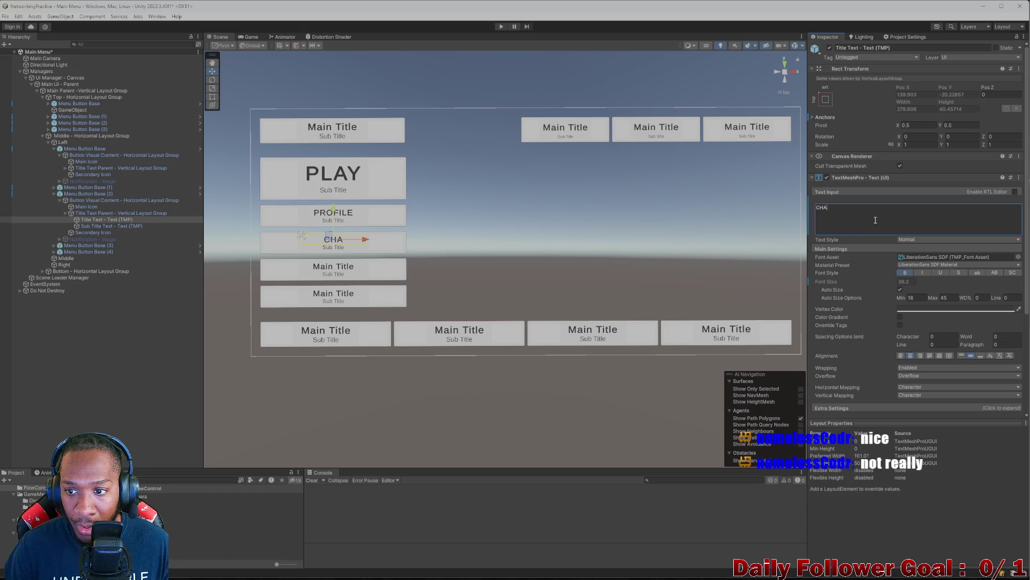
type("RACT")
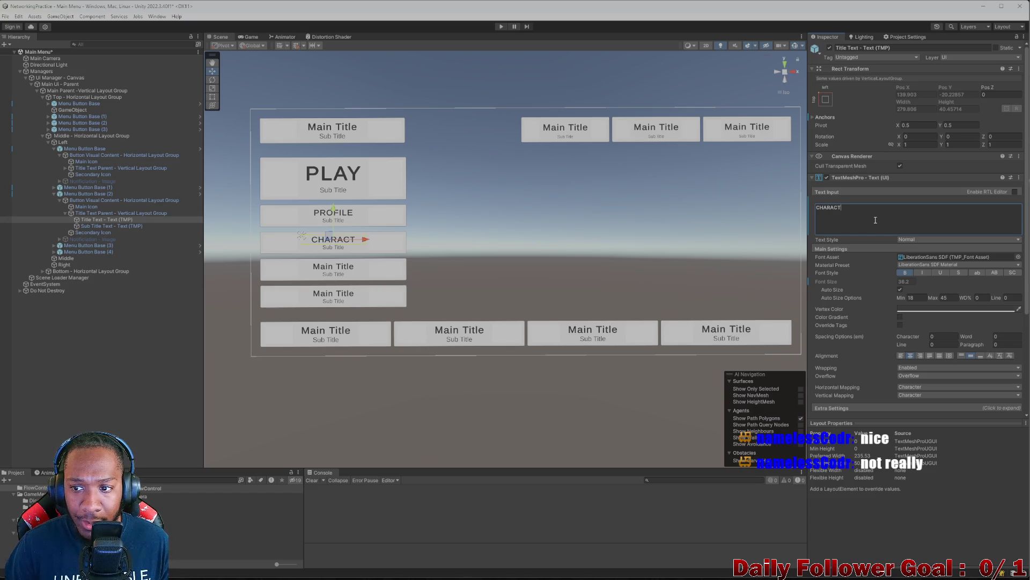
type("ERS")
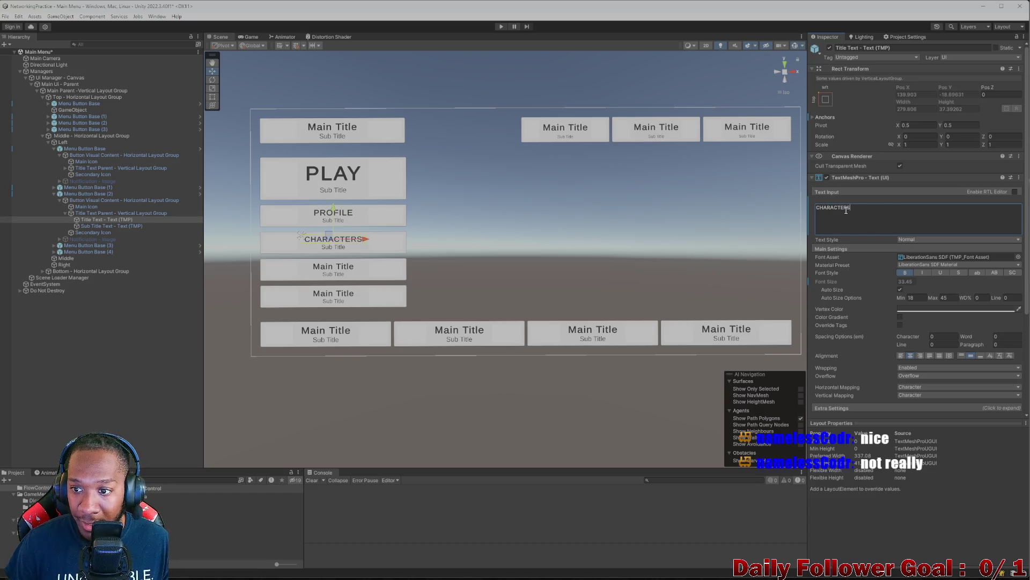
left_click_drag(847, 210, 797, 205)
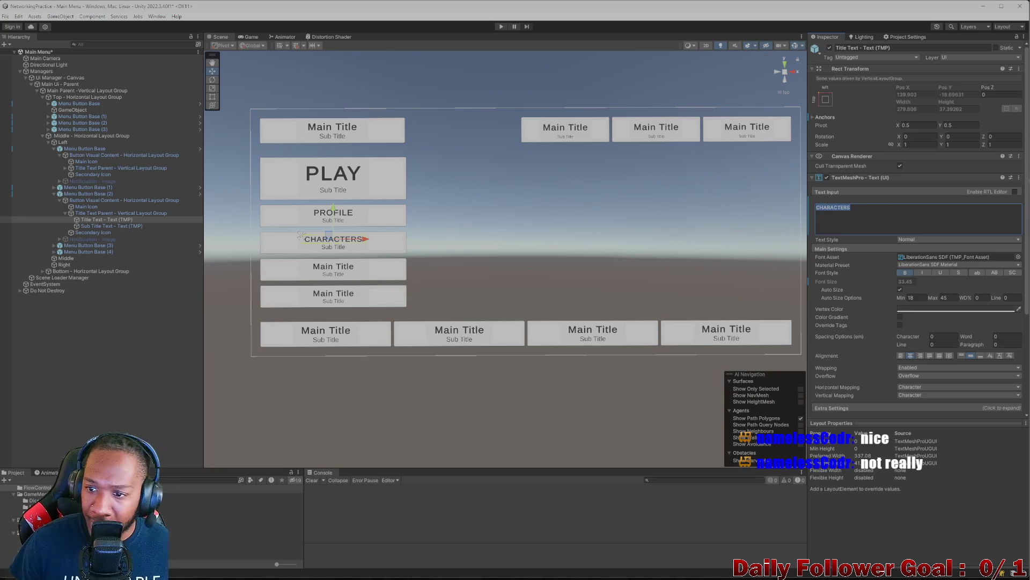
key("alt+Tab")
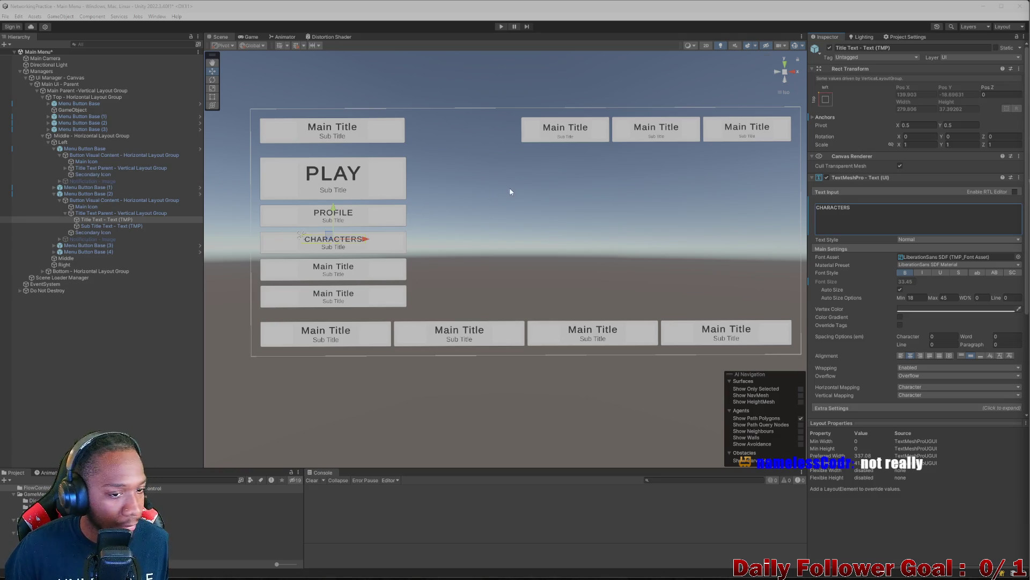
left_click(332, 267)
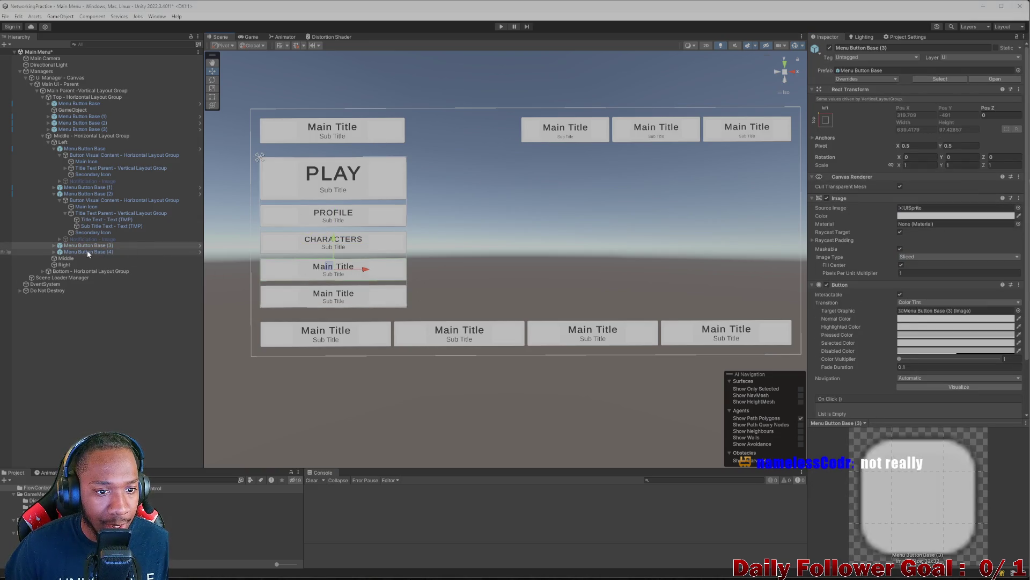
Expand Menu Button Base (3) down to its Title Text and select it
left_click(53, 245)
left_click(65, 251)
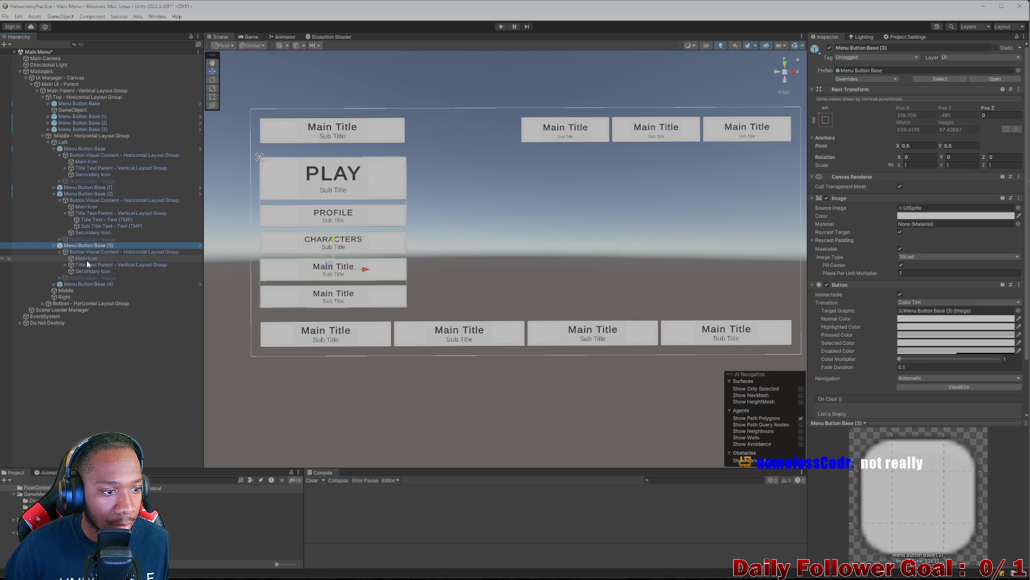
left_click(91, 264)
left_click(64, 265)
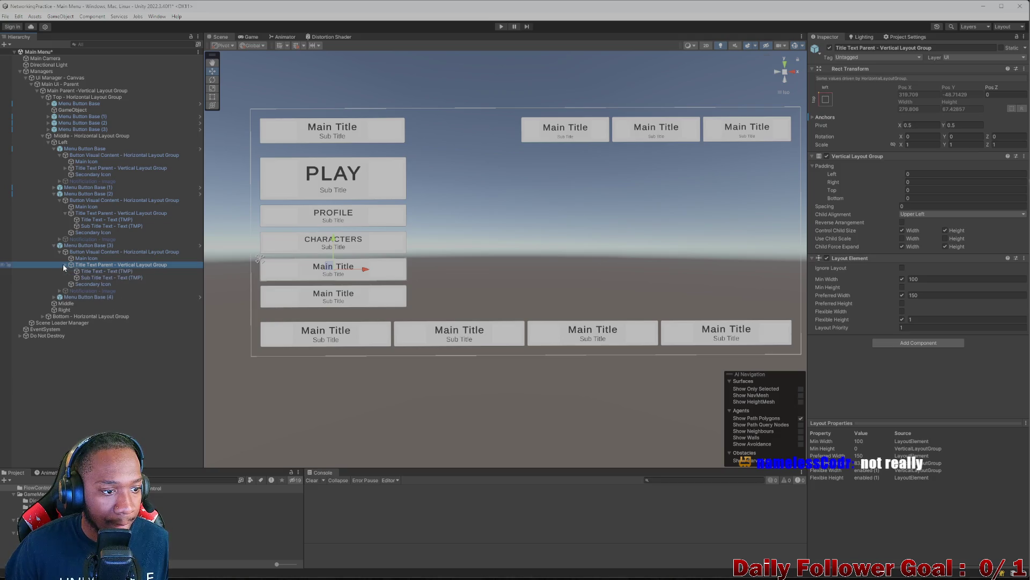
left_click(106, 271)
Replace the fourth button's Main Title text with LEADERBOARDS
left_click(841, 213)
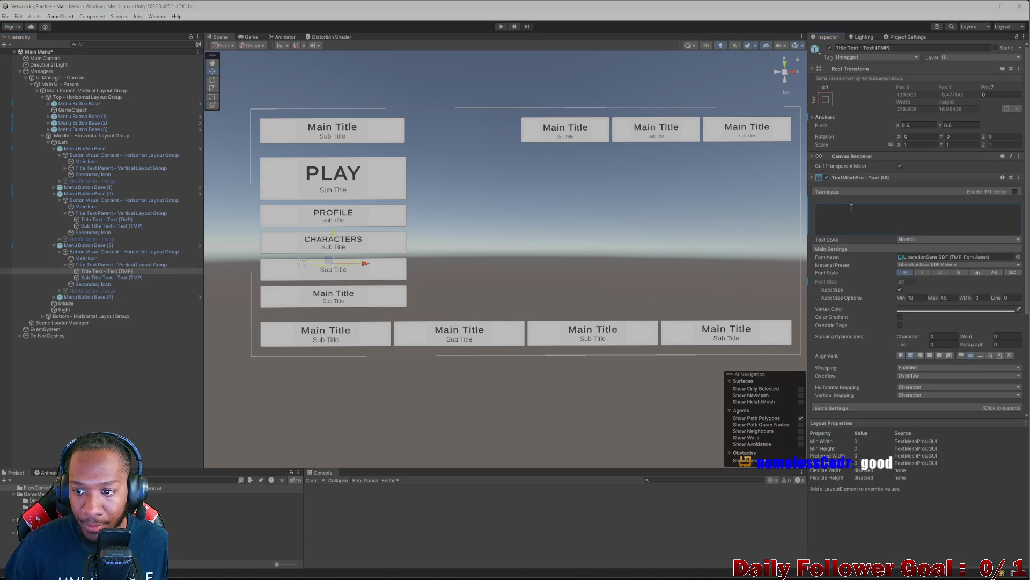
key("ctrl+a")
type("LEASD")
key("BackSpace")
key("BackSpace")
type("D")
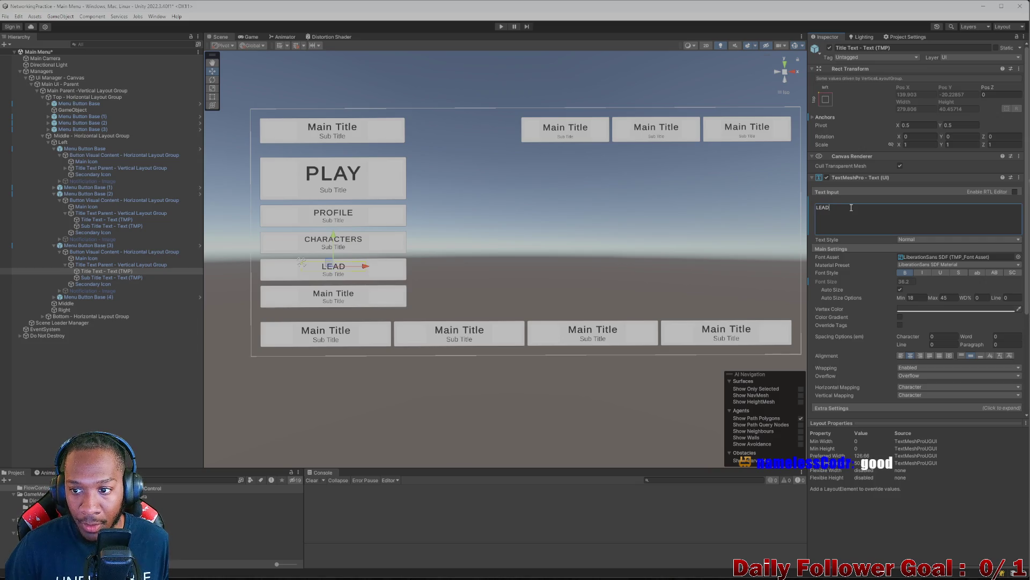
type("ERBOA")
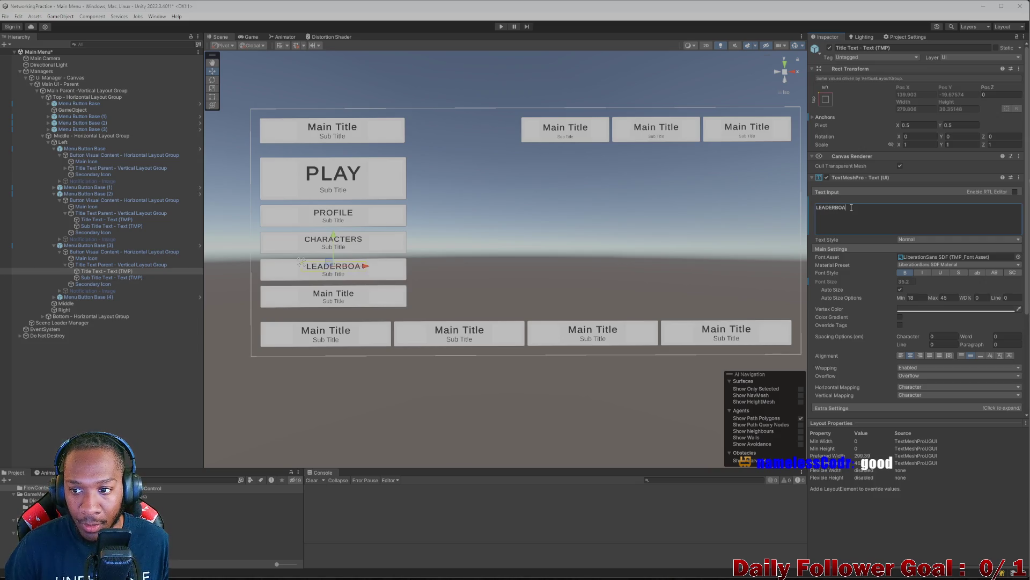
type("RDS")
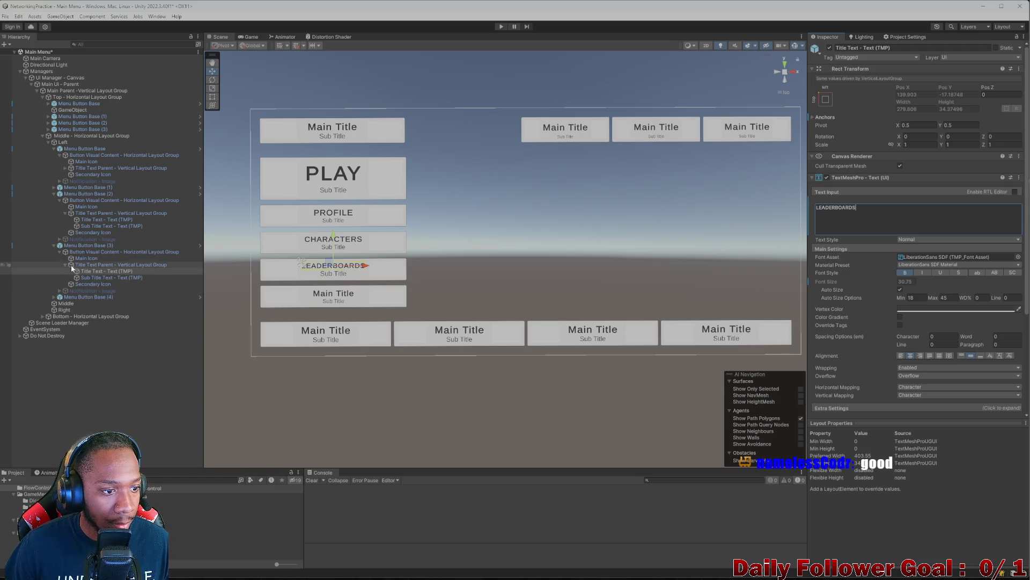
Collapse the fourth button and select Menu Button Base (4)'s Title Text
left_click(64, 265)
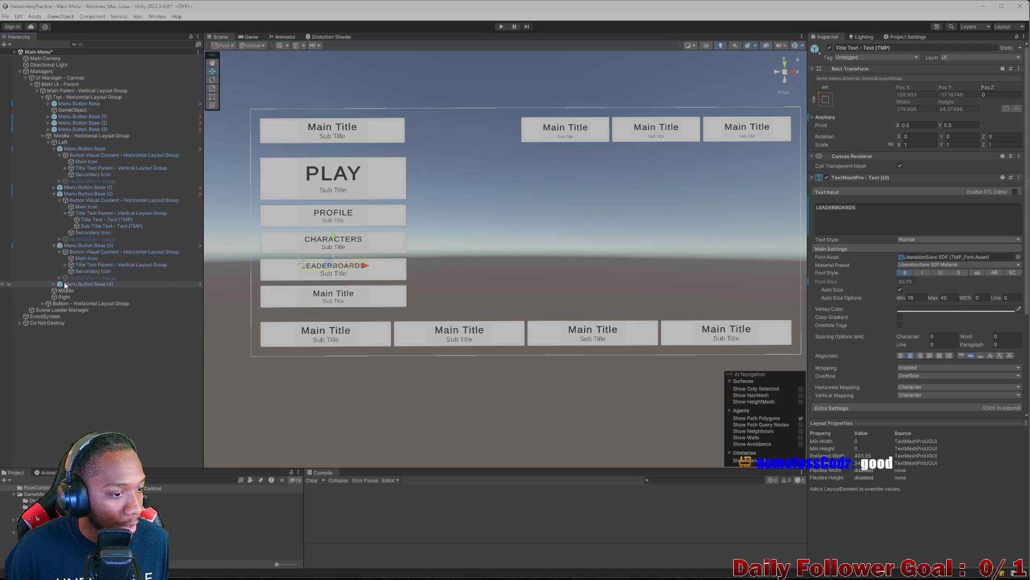
left_click(54, 245)
left_click(54, 252)
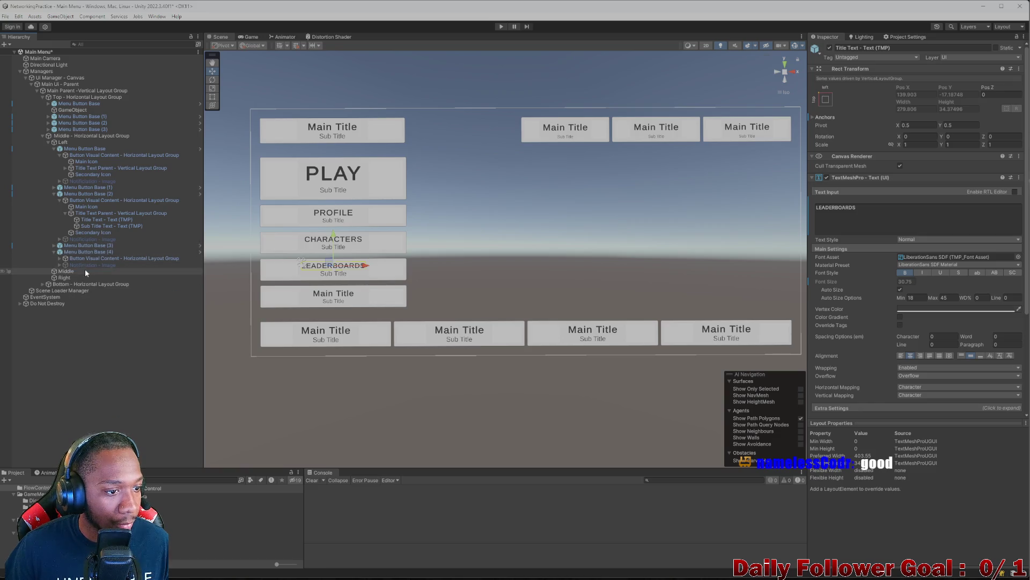
left_click(67, 258)
left_click(59, 258)
left_click(65, 271)
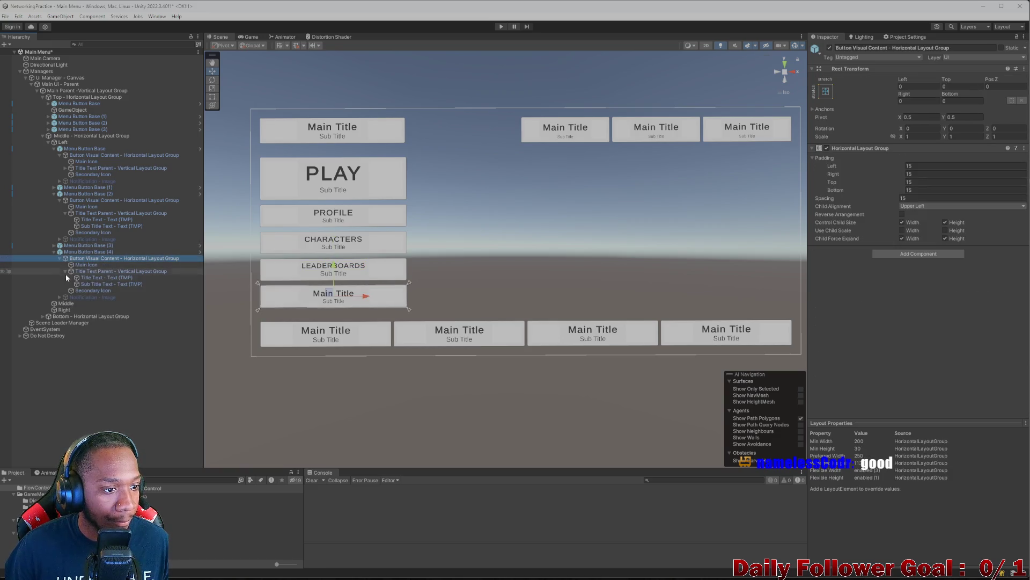
left_click(89, 277)
Retype the fifth button's title as SHOP
left_click(866, 212)
key("ctrl+a")
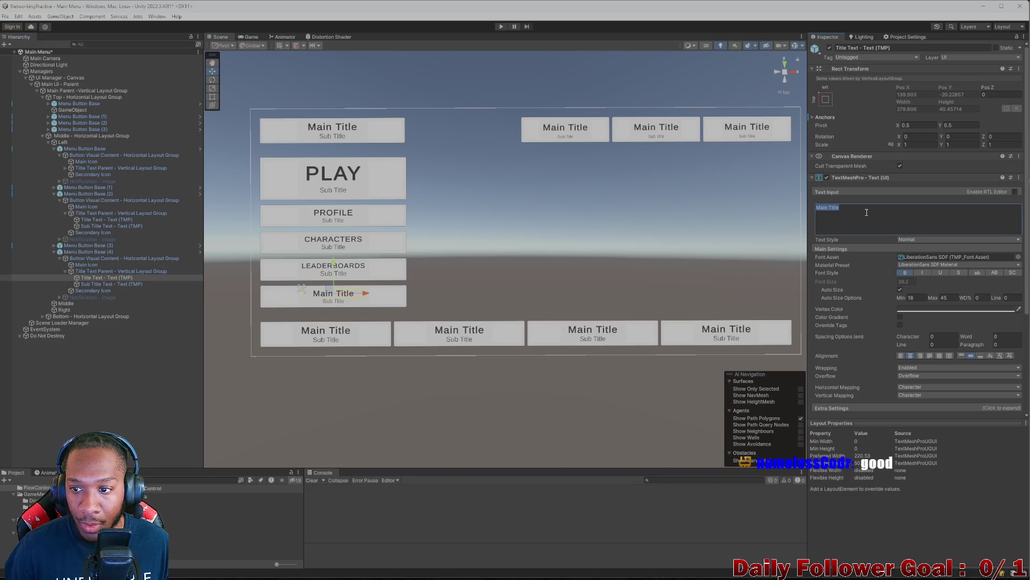
key("BackSpace")
type("SHOOP")
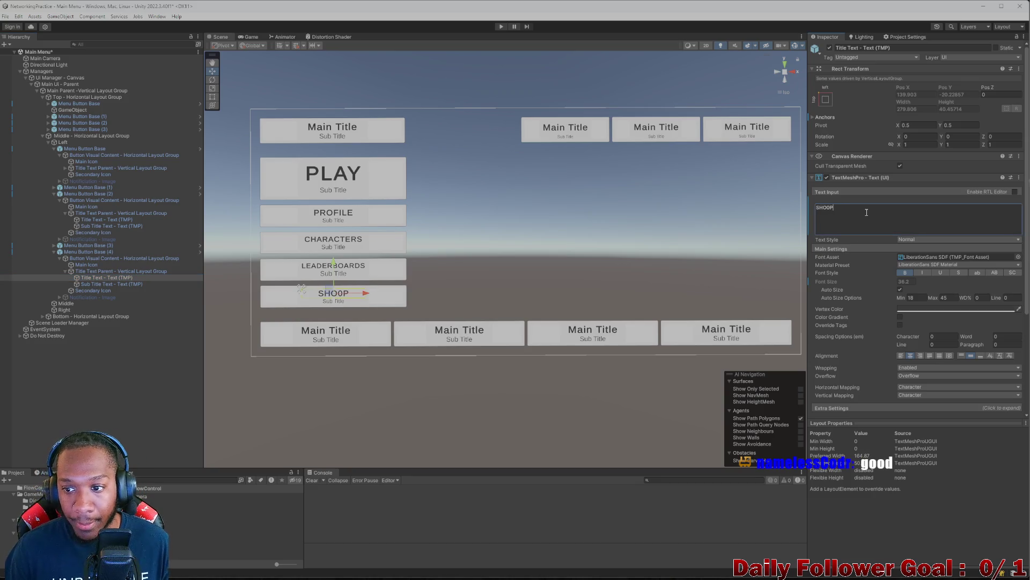
key("BackSpace")
key("BackSpace")
type("P")
key("Return")
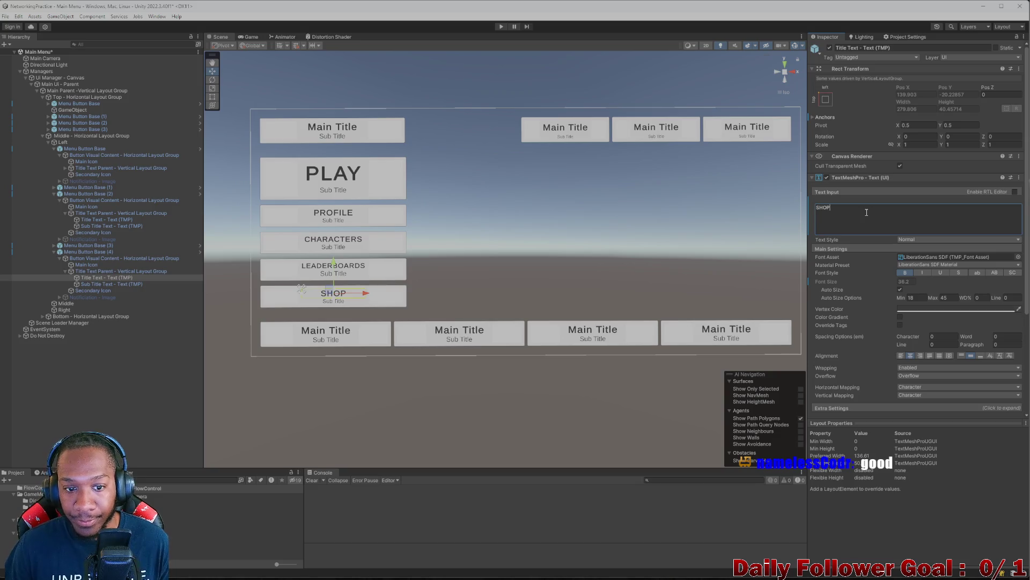
Clear the selection and preview the fully titled menu in the Game view
left_click(148, 365)
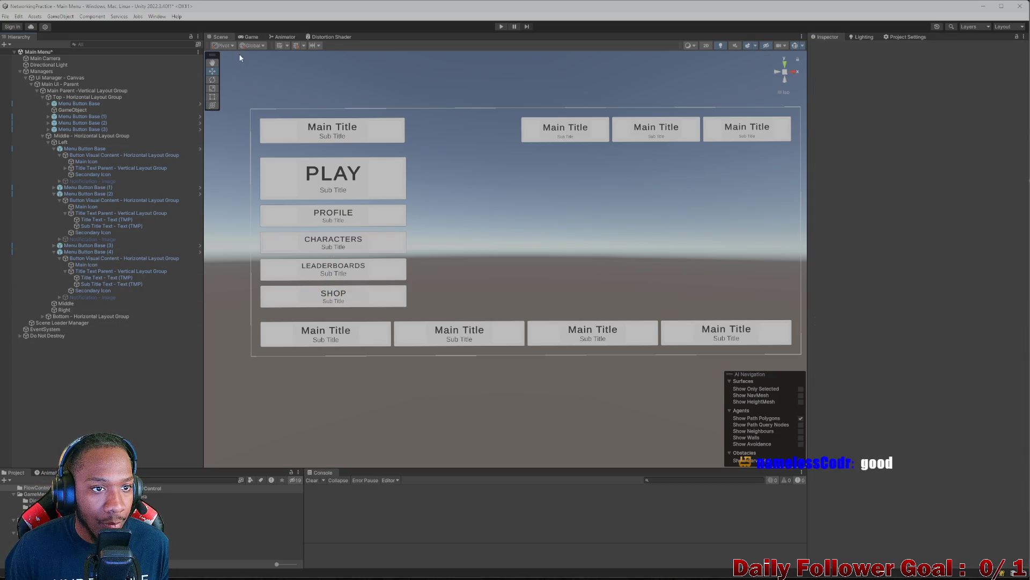
left_click(248, 38)
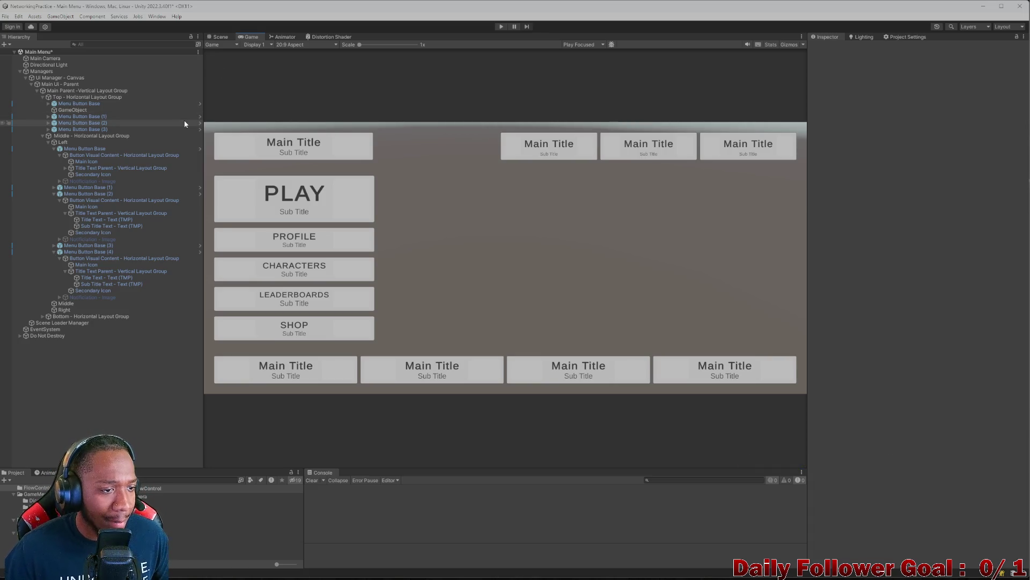
left_click(54, 148)
Select the LEADERBOARDS button and uncheck its Interactable for the darker disabled tint
left_click(54, 161)
left_click(54, 175)
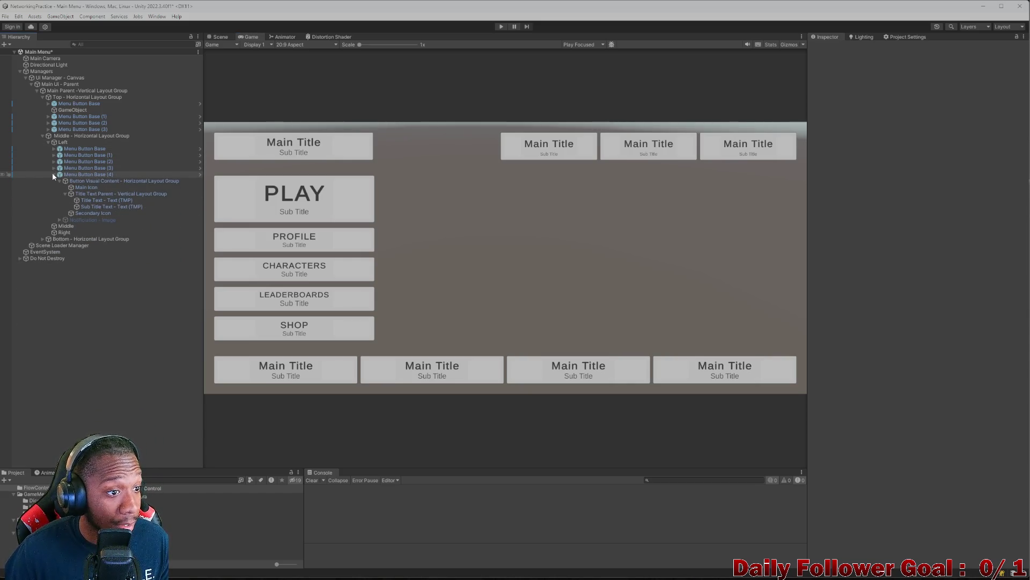
left_click(79, 168)
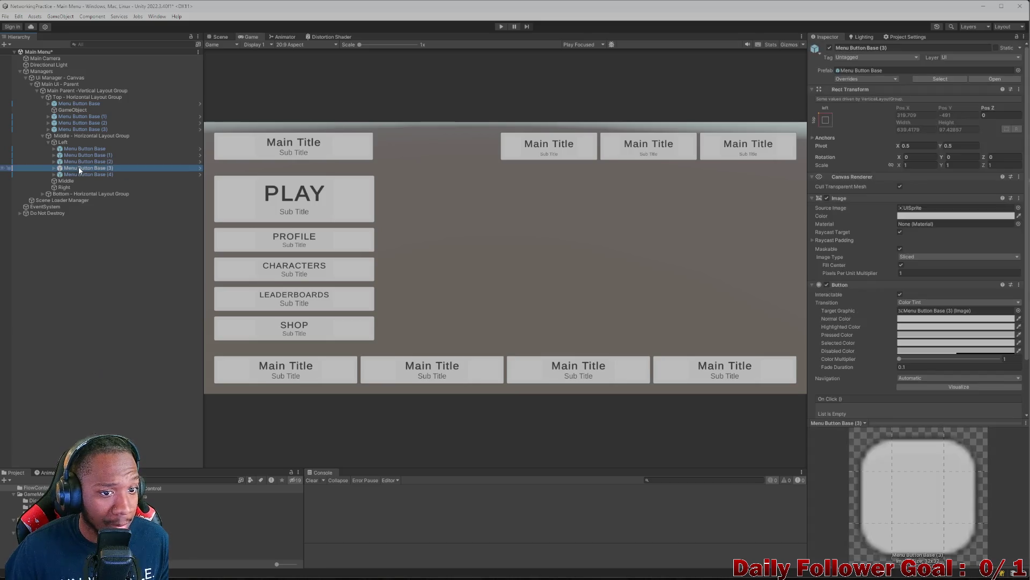
left_click(900, 295)
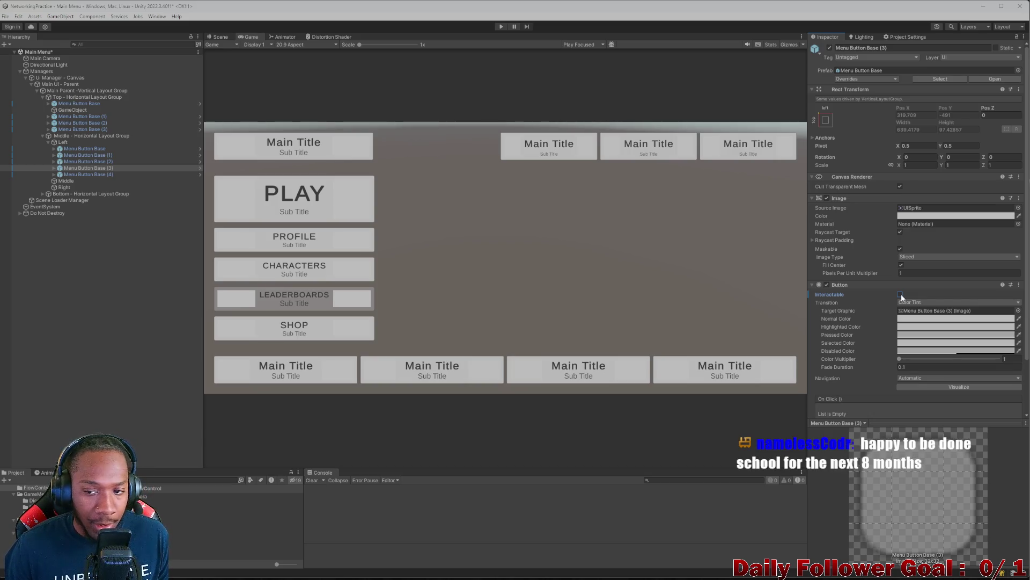
scroll(902, 297, "down", 2)
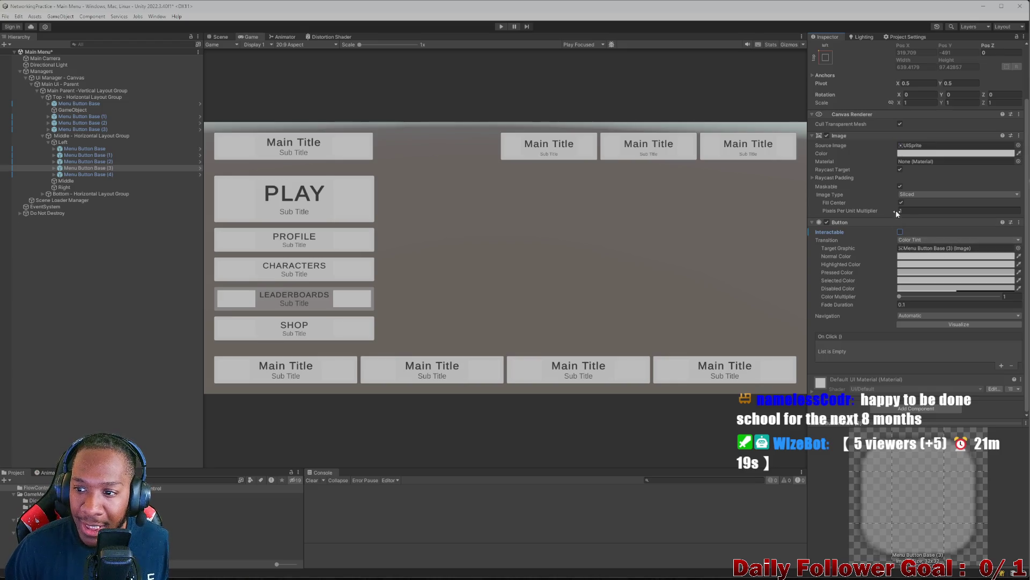
left_click(900, 232)
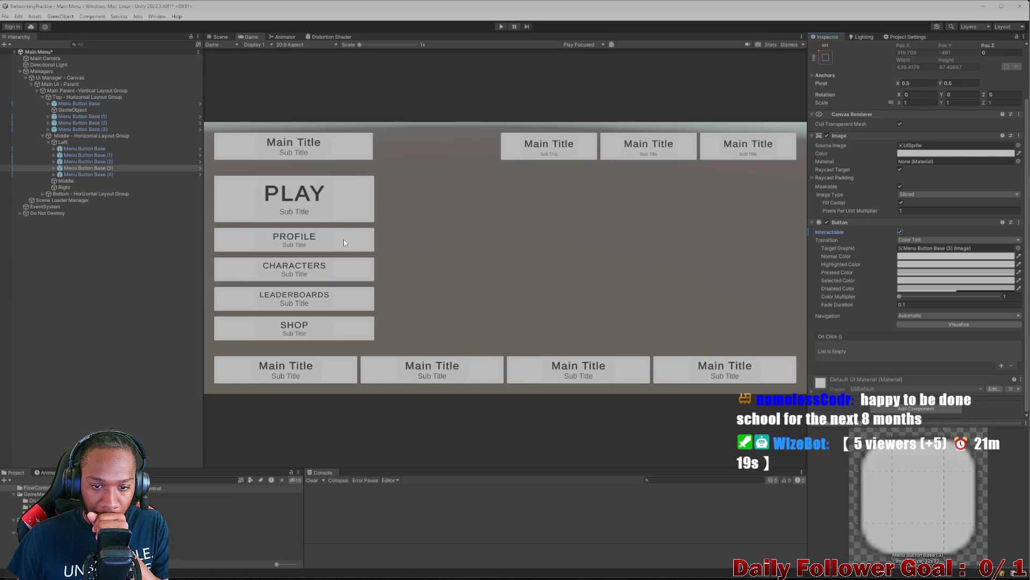
left_click(827, 221)
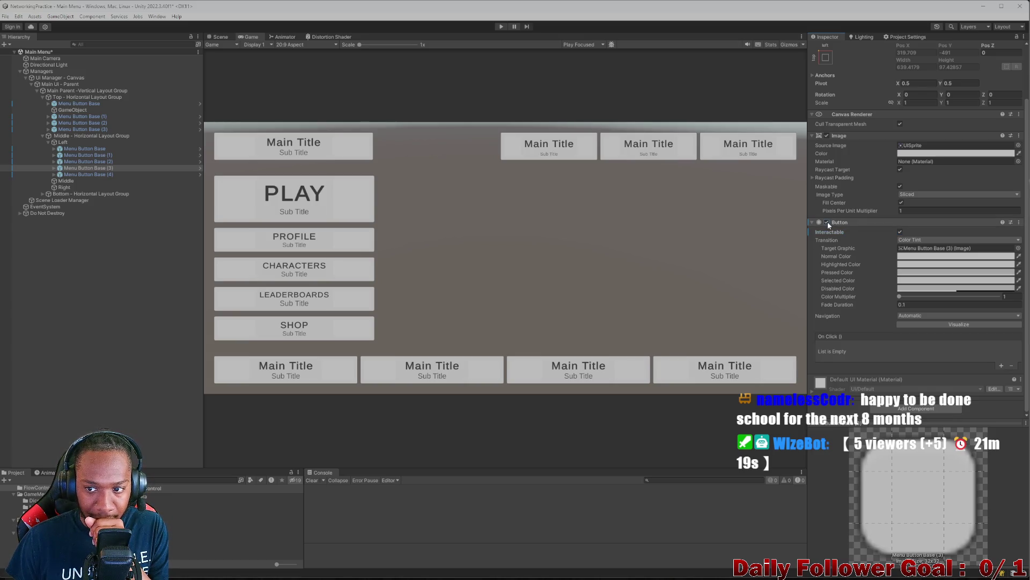
left_click(901, 232)
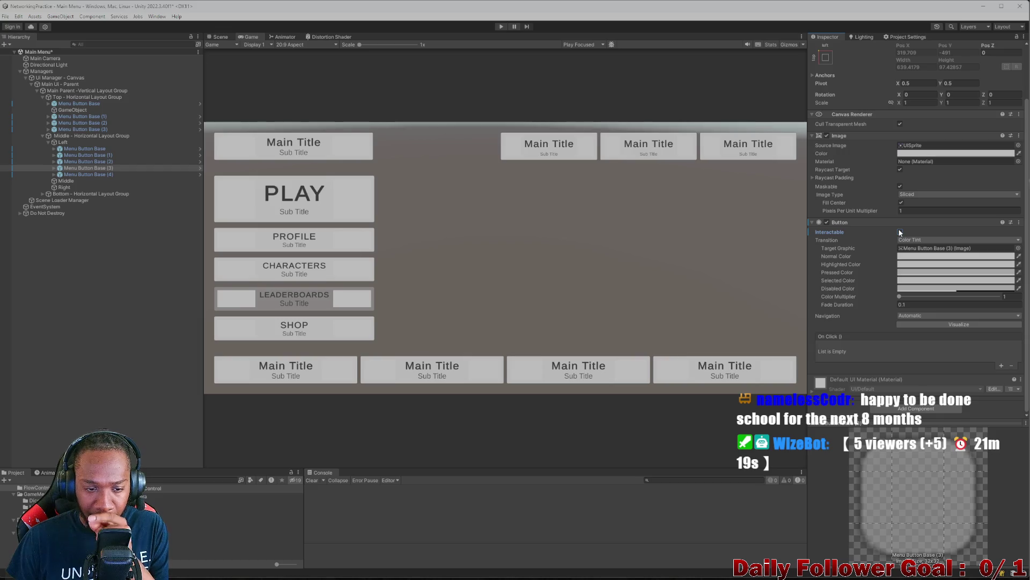
Try a lock icon as the button image, then cancel to keep UISprite
left_click(1018, 247)
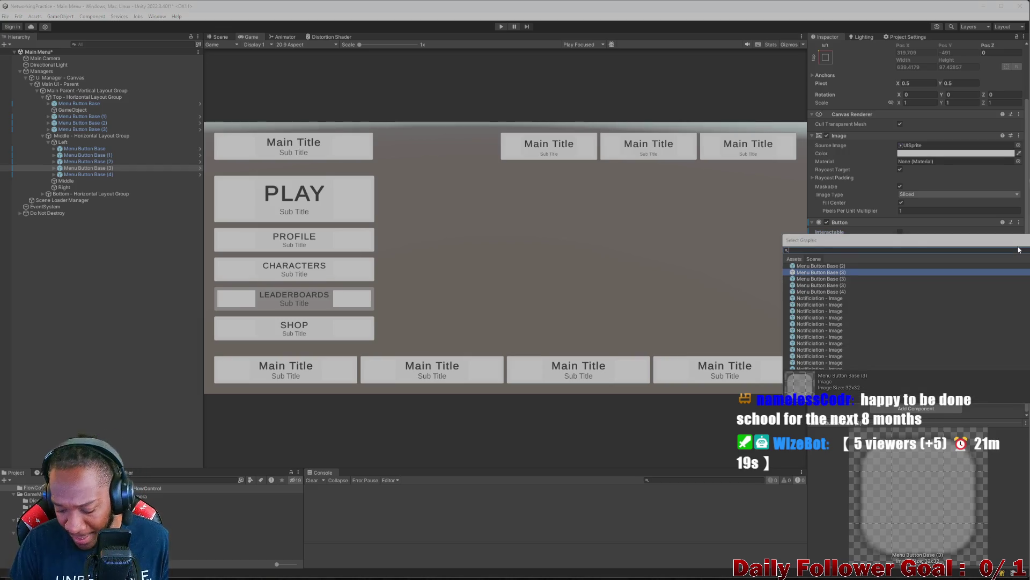
type("l")
key("Escape")
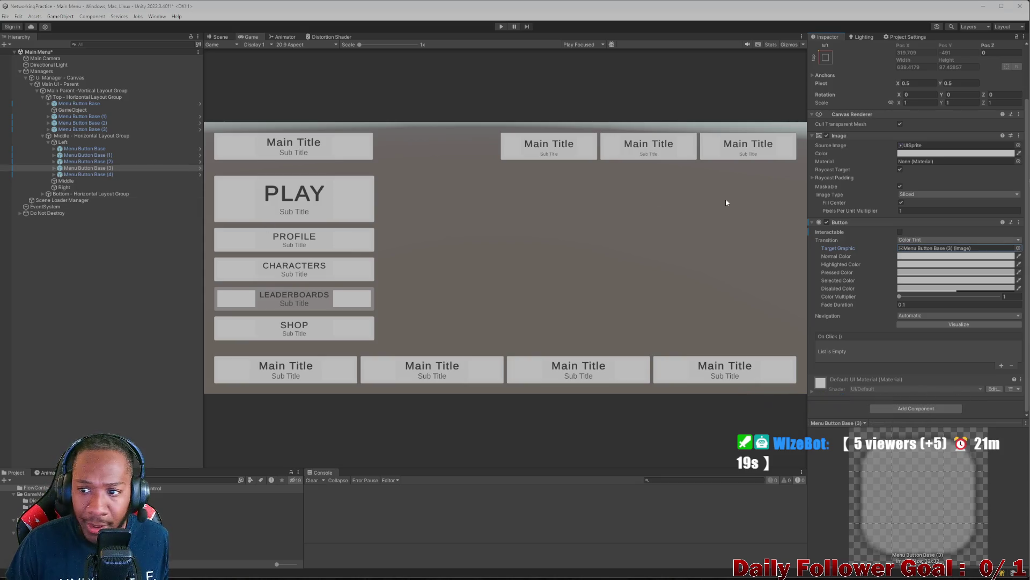
left_click(1019, 146)
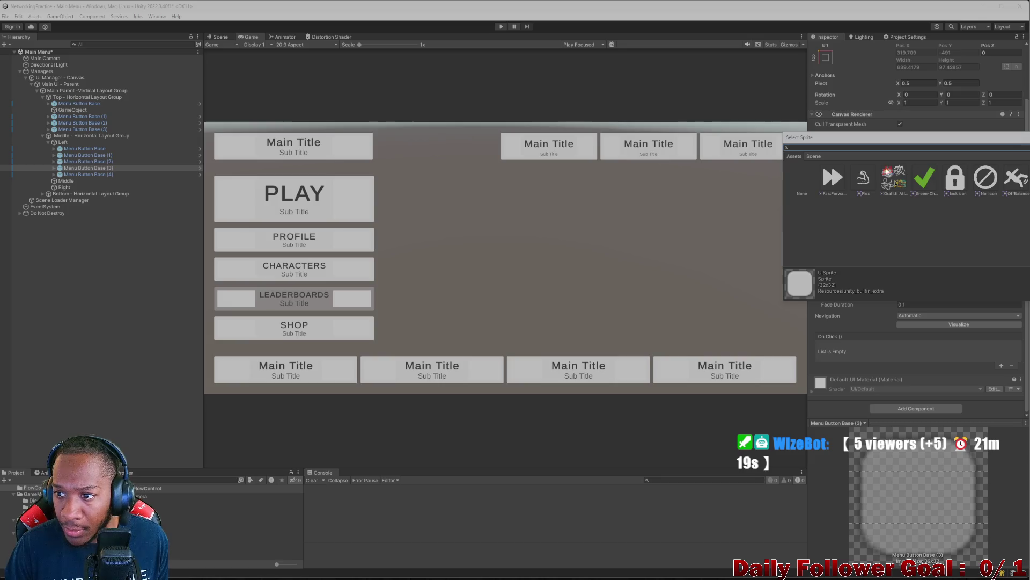
left_click(962, 178)
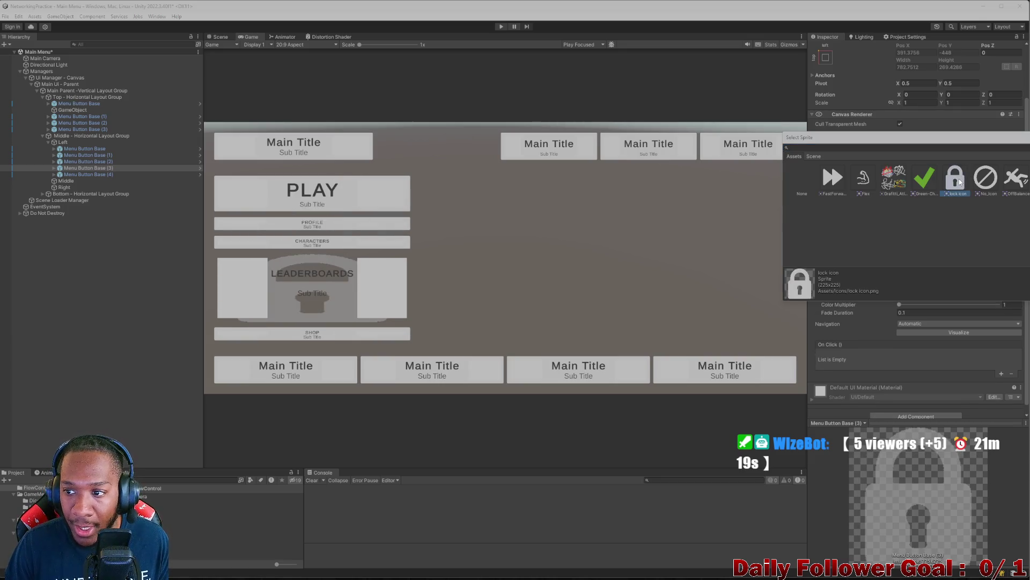
key("Escape")
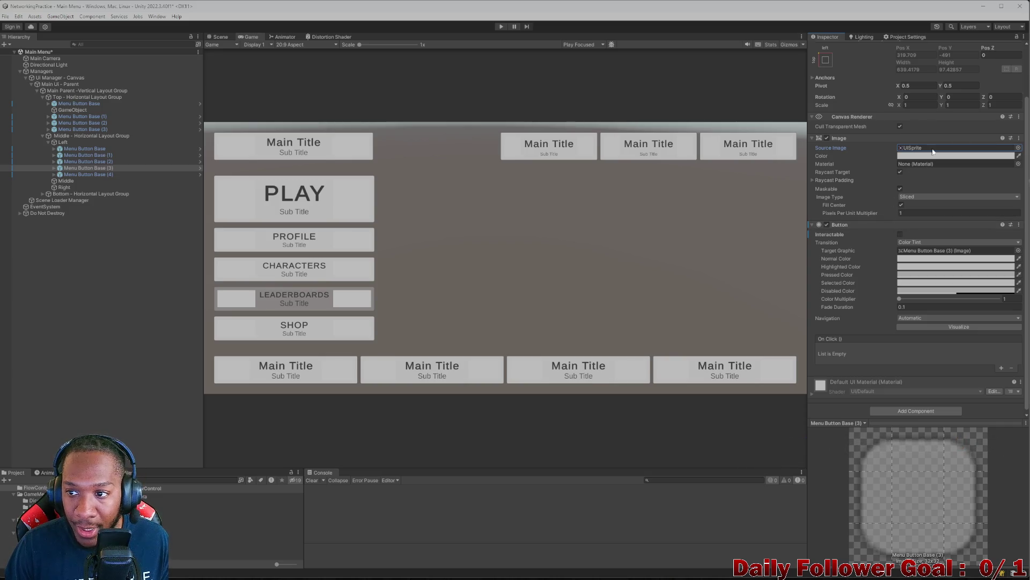
left_click(168, 246)
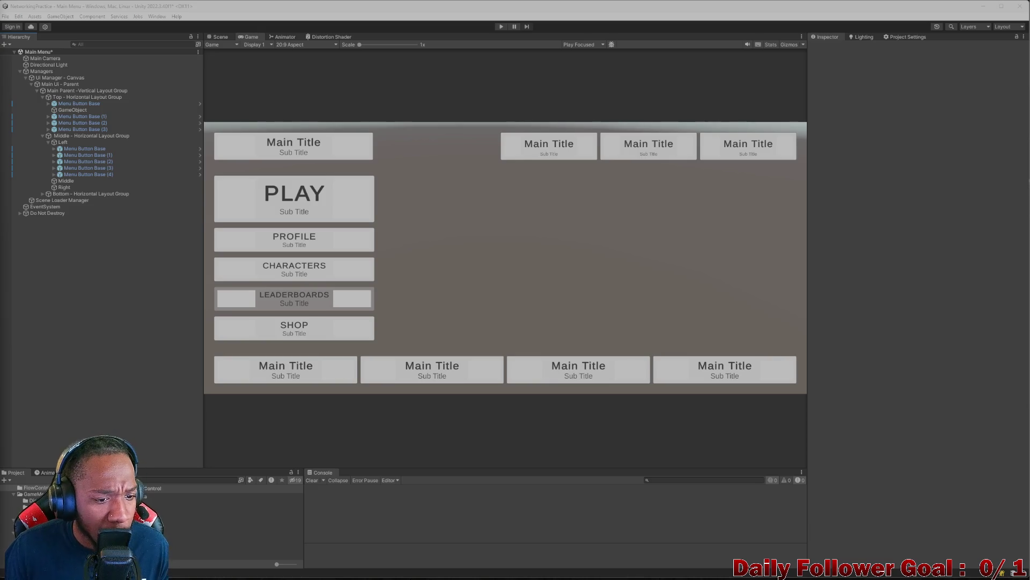
left_click(89, 167)
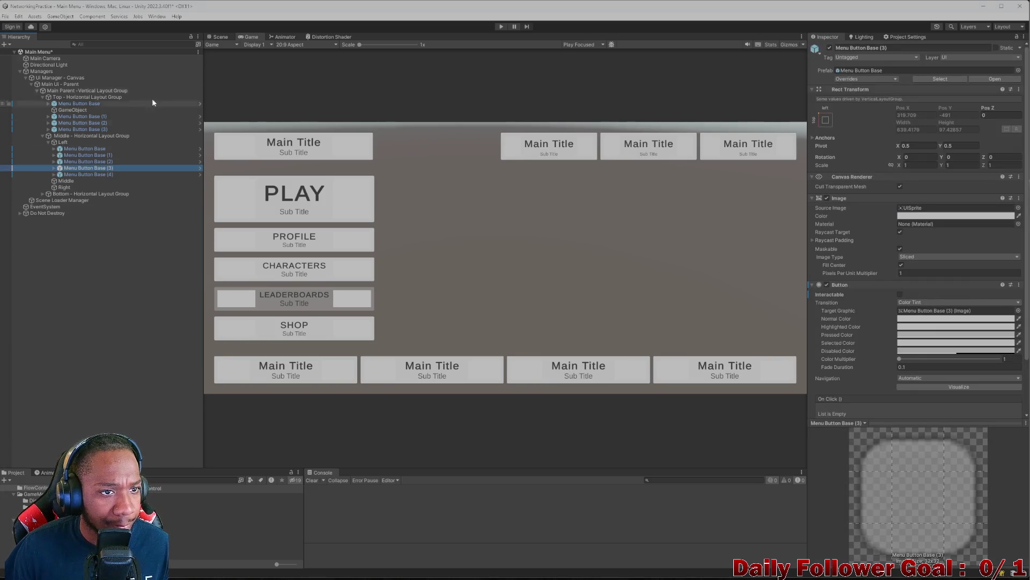
Back in the Scene view, re-enable Interactable on the LEADERBOARDS button (Menu Button Base (3))
left_click(219, 36)
left_click(900, 294)
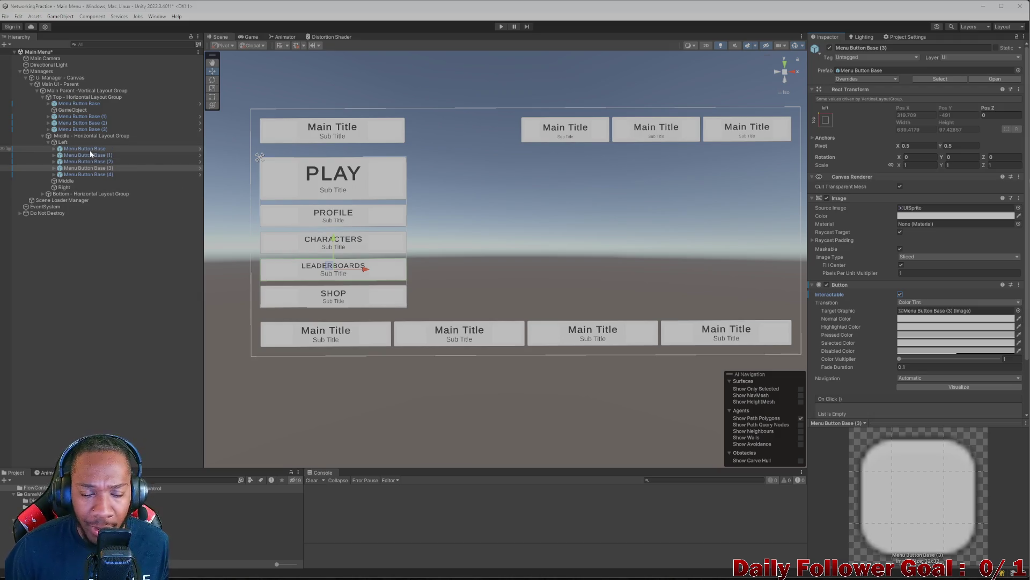
left_click(52, 131)
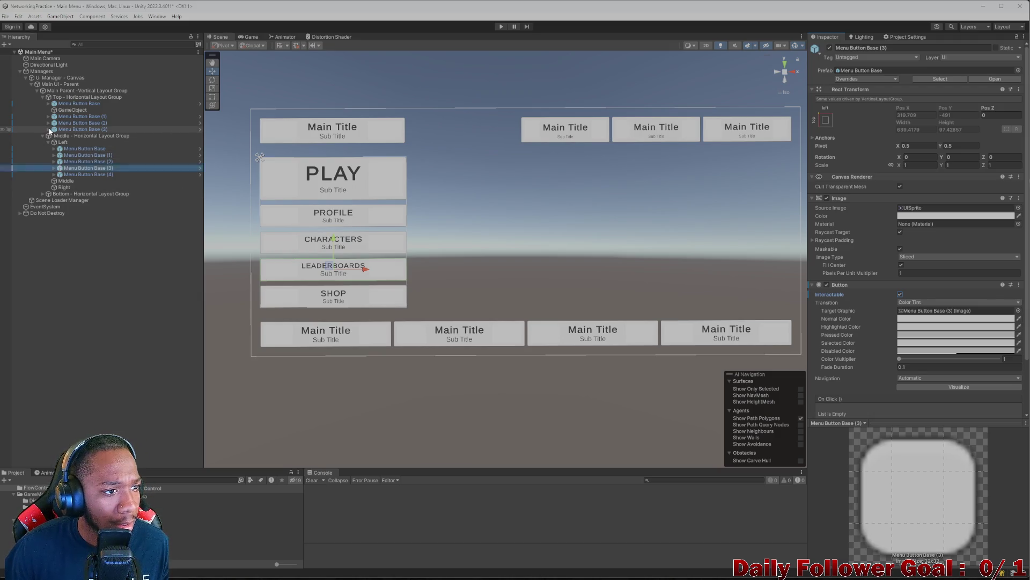
left_click(51, 131)
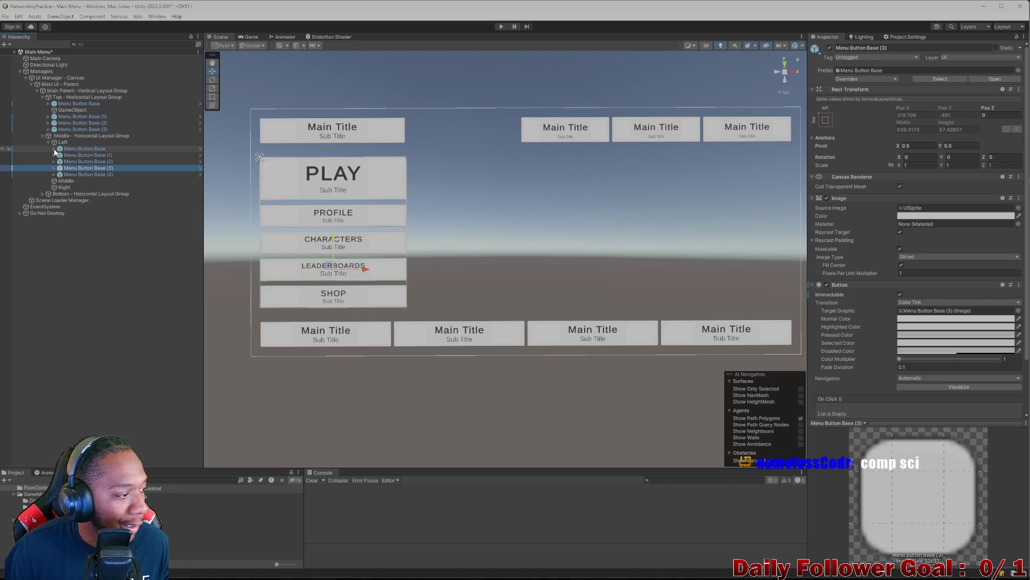
Expand the five left-column buttons and select the SHOP and LEADERBOARDS title texts
left_click(54, 149)
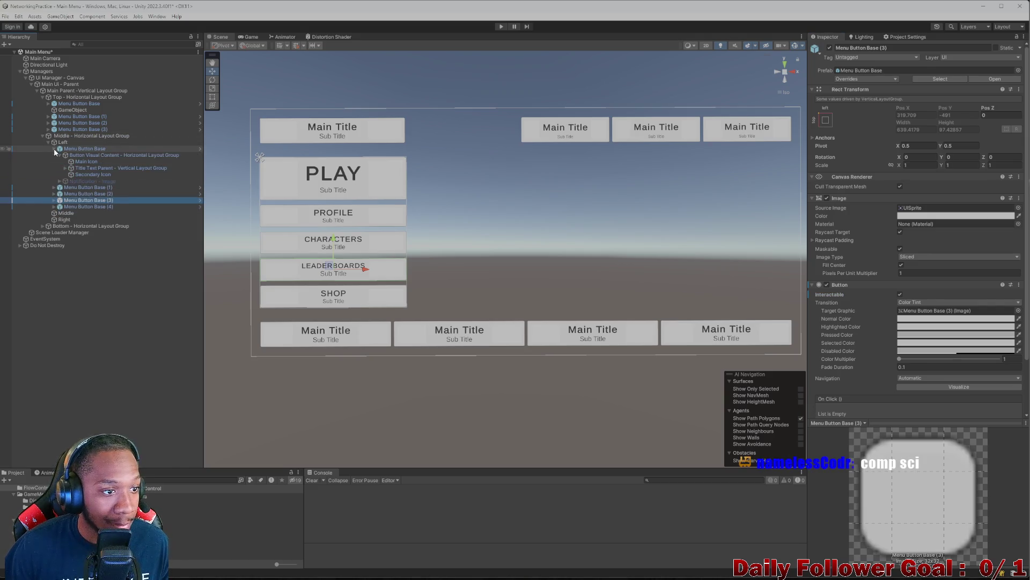
left_click(54, 187)
left_click(54, 239)
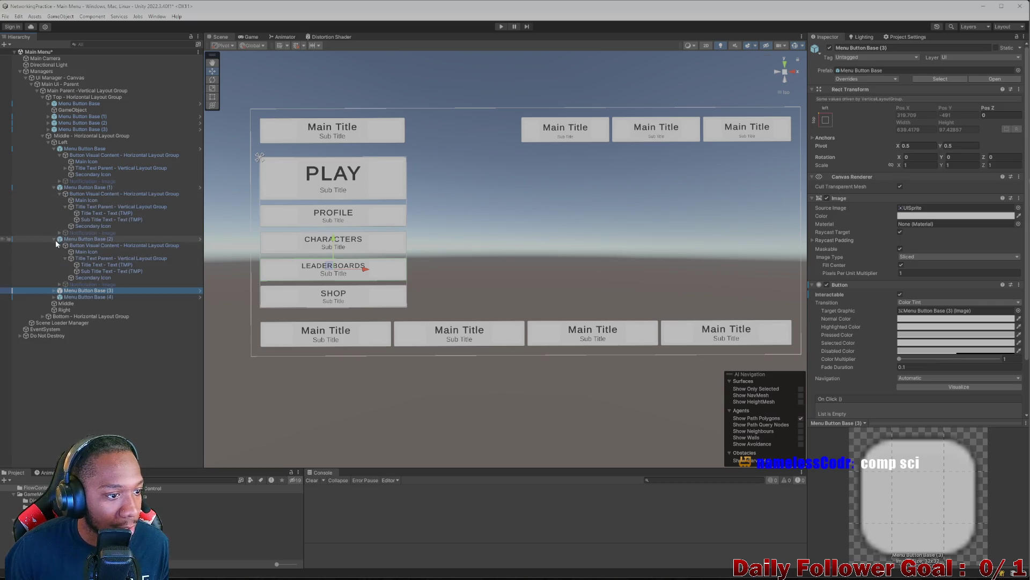
left_click(55, 290)
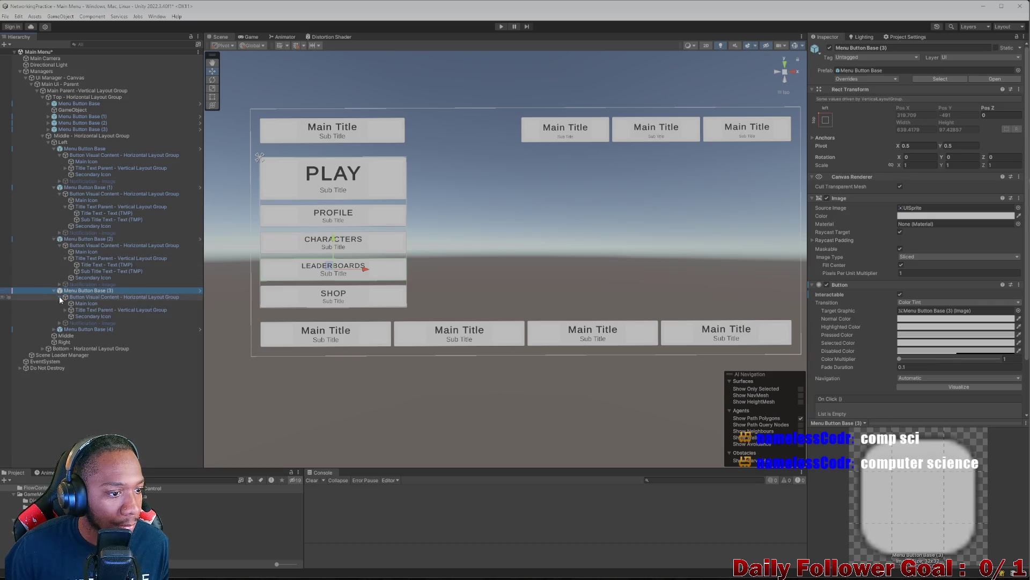
left_click(54, 329)
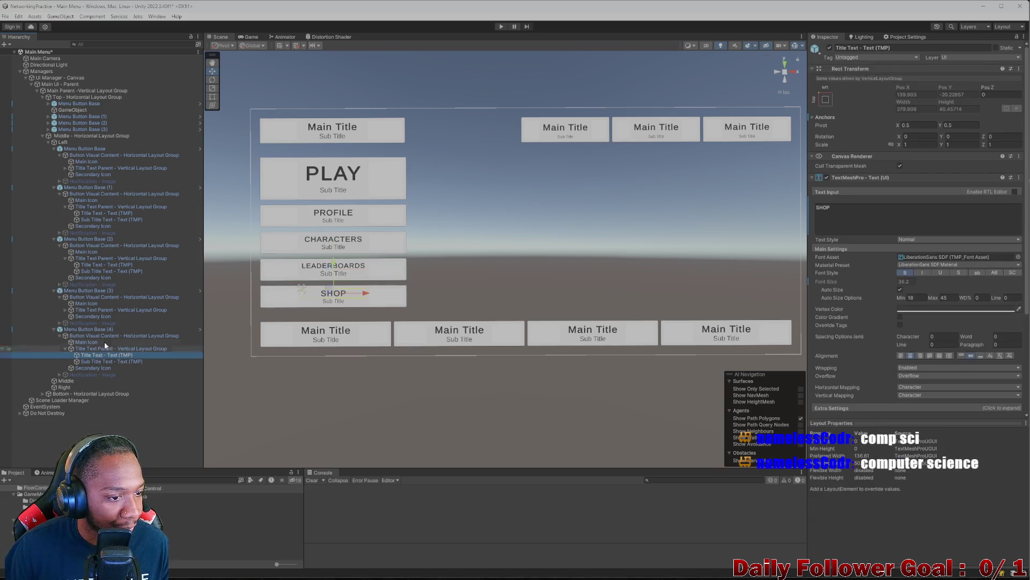
left_click(99, 355)
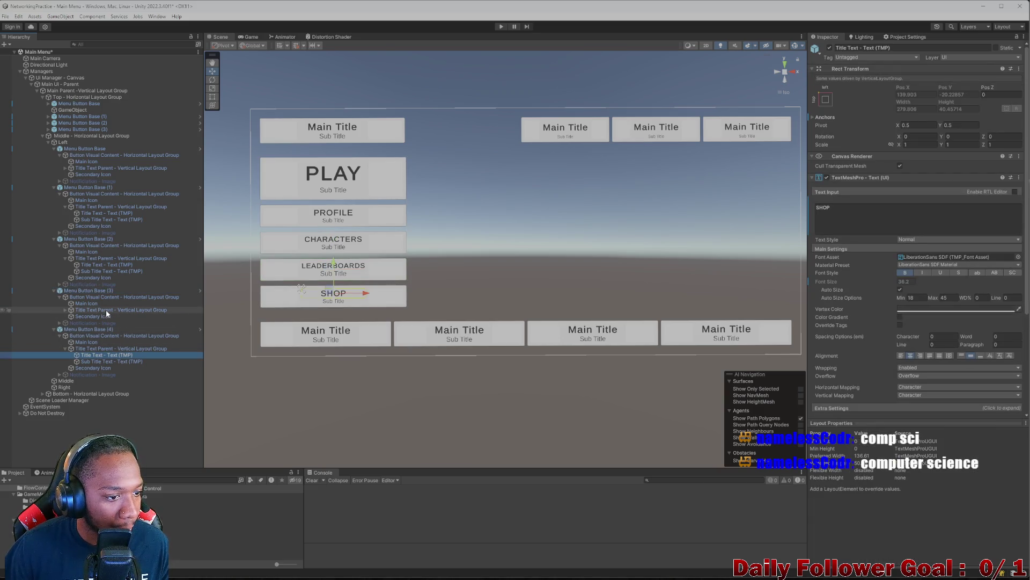
left_click(65, 309)
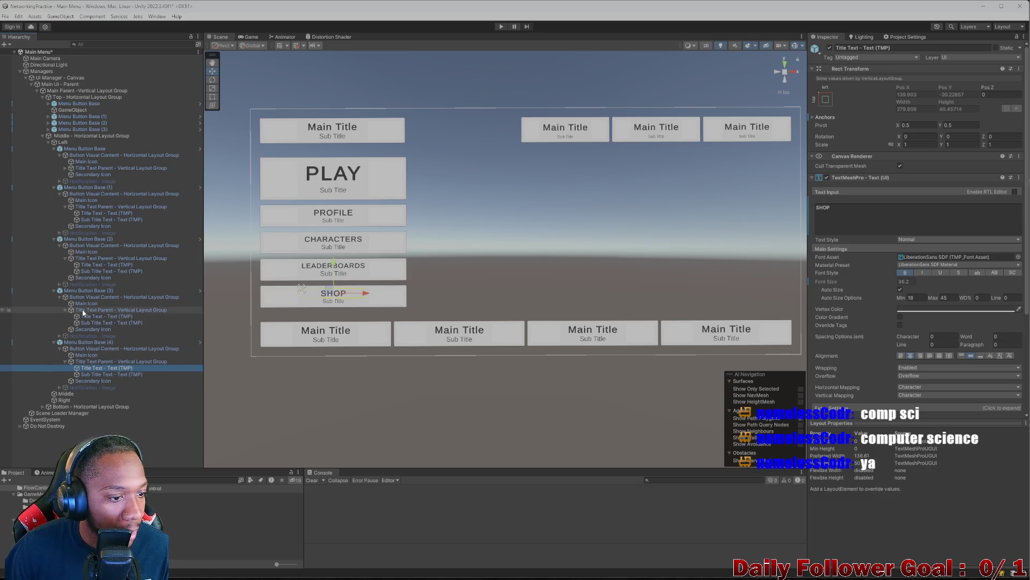
left_click(99, 317, "ctrl")
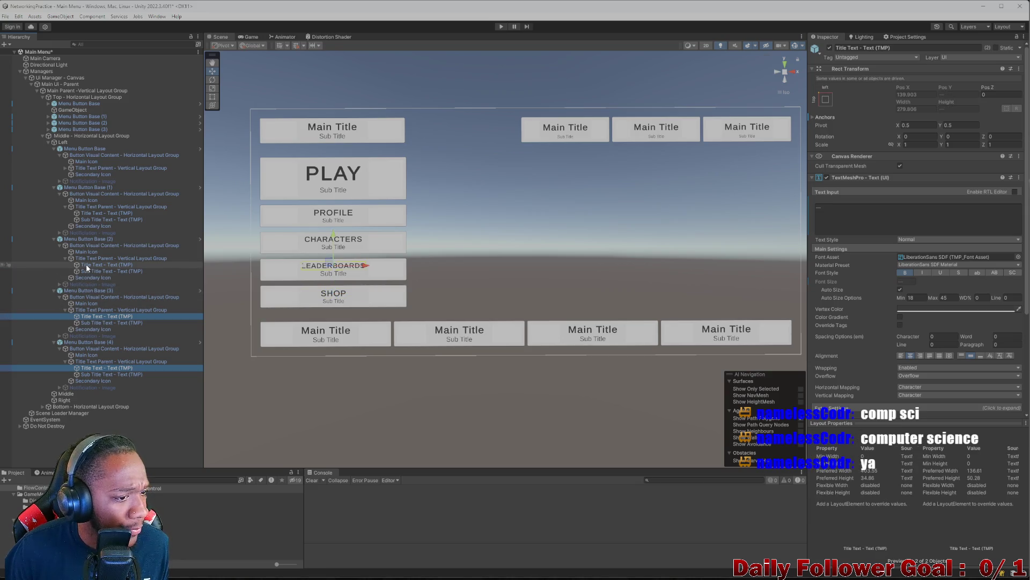
Select only the CHARACTERS title text and set its Font Style to Bold
left_click(99, 265, "ctrl")
left_click(89, 213, "ctrl")
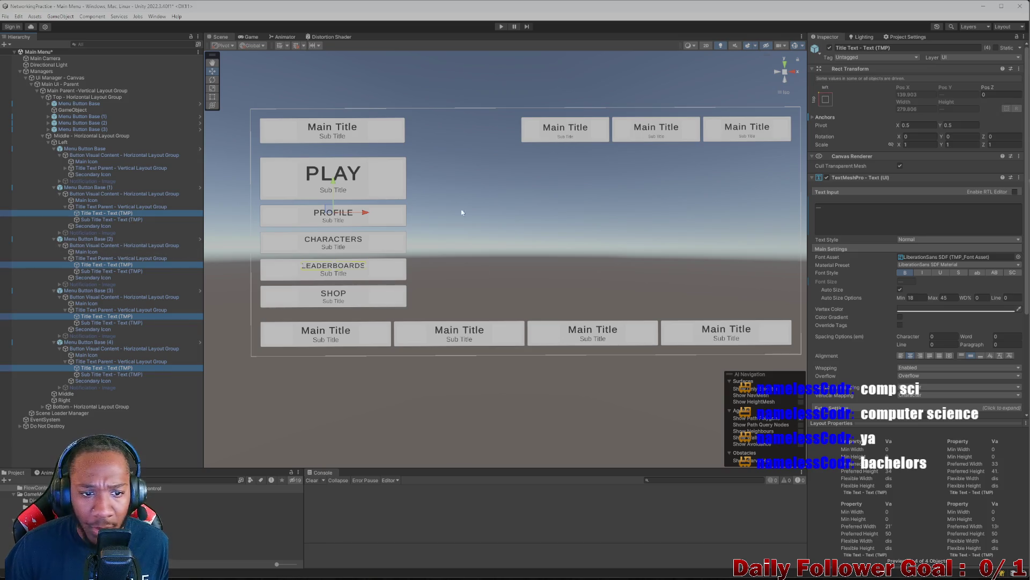
left_click(105, 213, "ctrl")
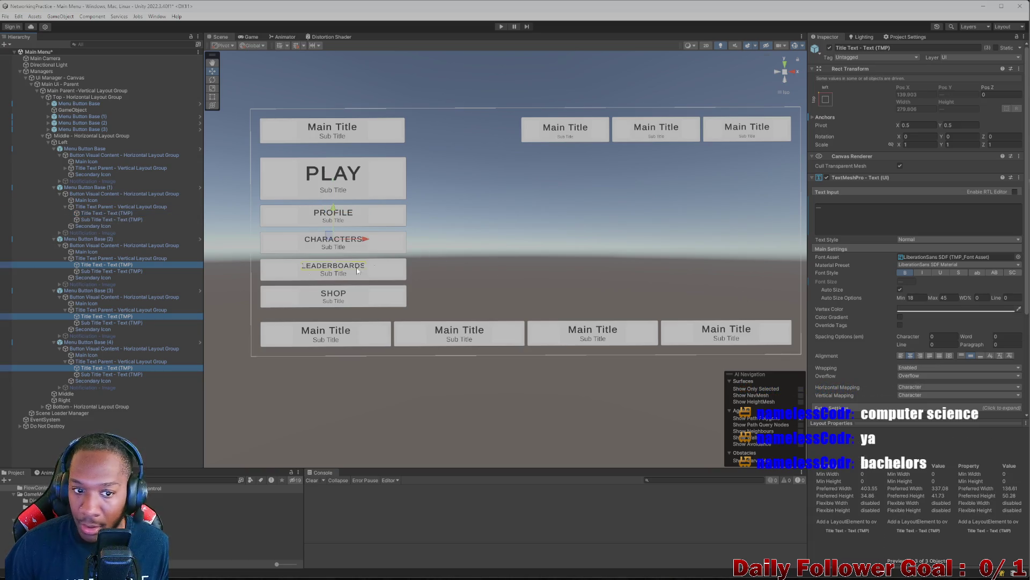
left_click(103, 265)
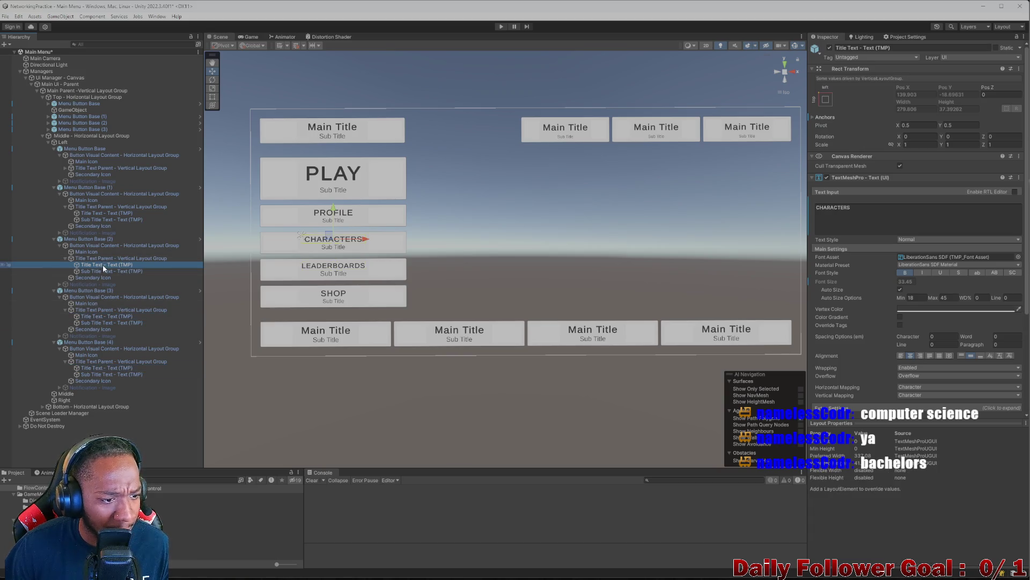
left_click(906, 273)
left_click(906, 274)
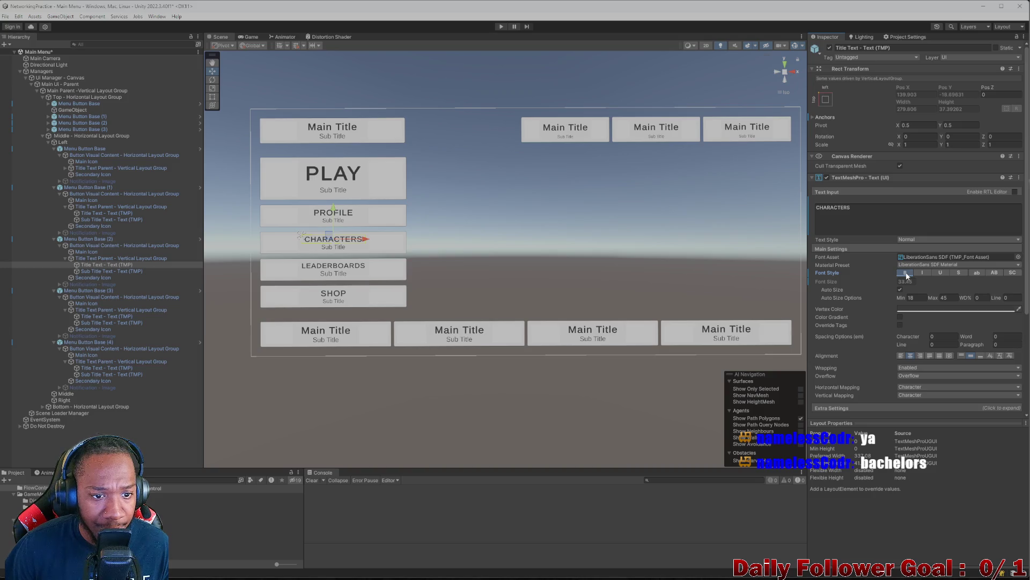
left_click(907, 274)
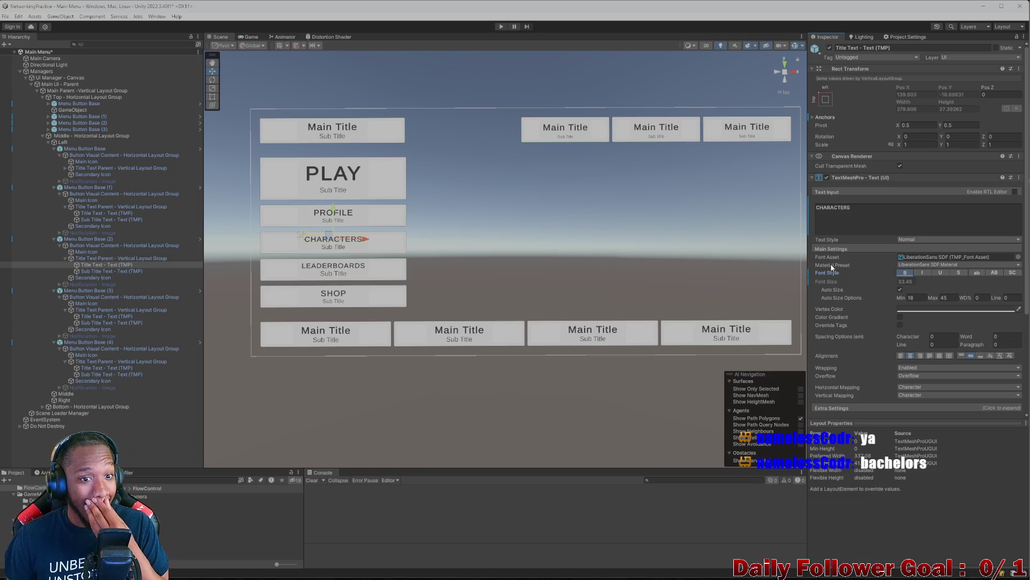
Collapse the Title Text Parent foldouts of Menu Button Base (2), (3) and (4) and their buttons
left_click(65, 258)
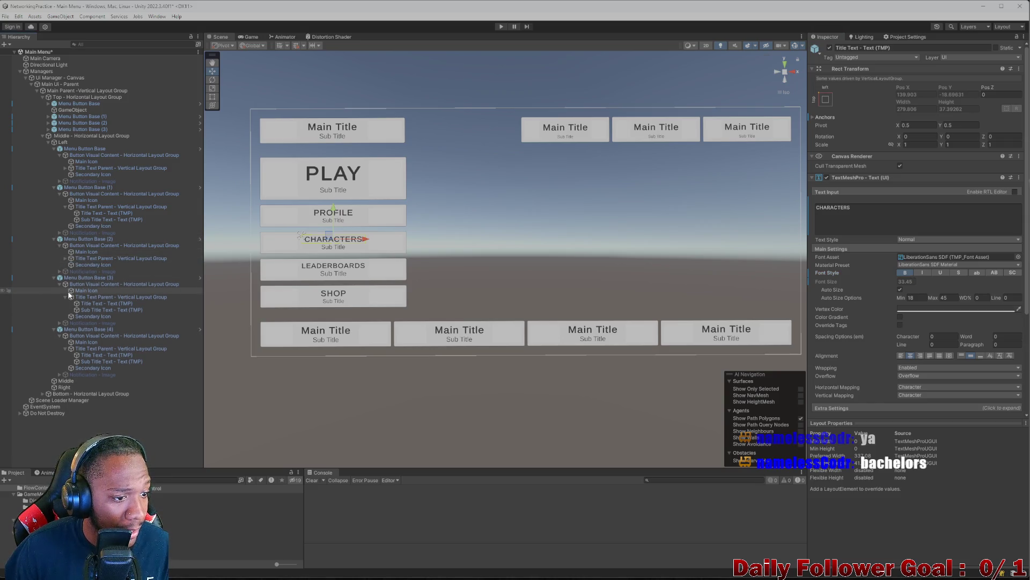
left_click(65, 297)
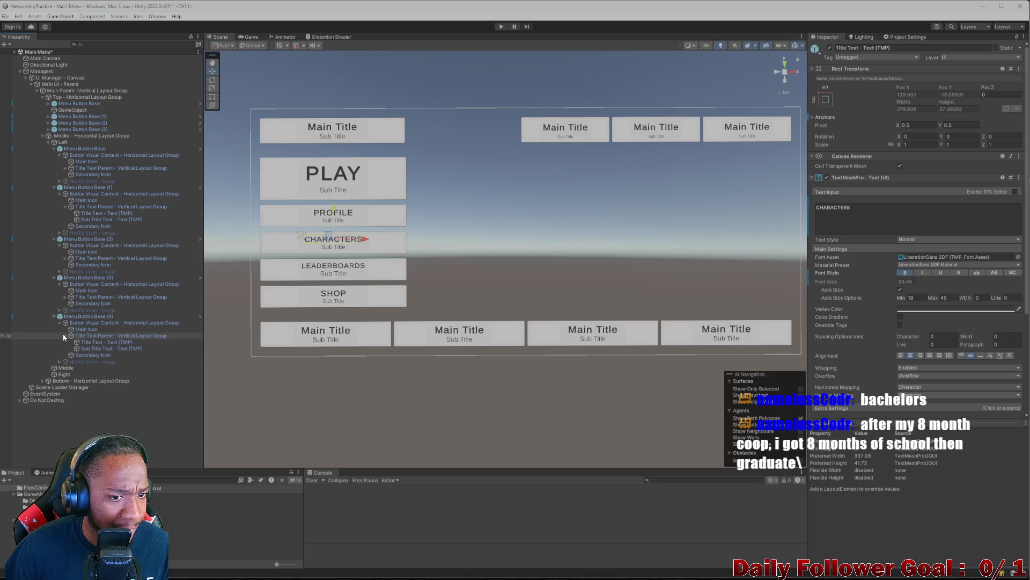
left_click(65, 335)
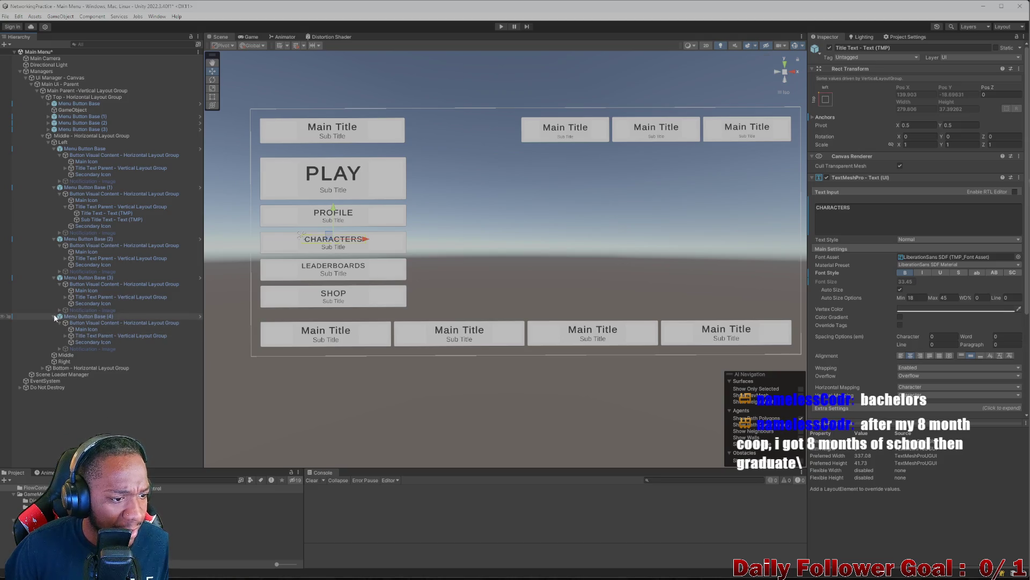
left_click(54, 316)
left_click(57, 278)
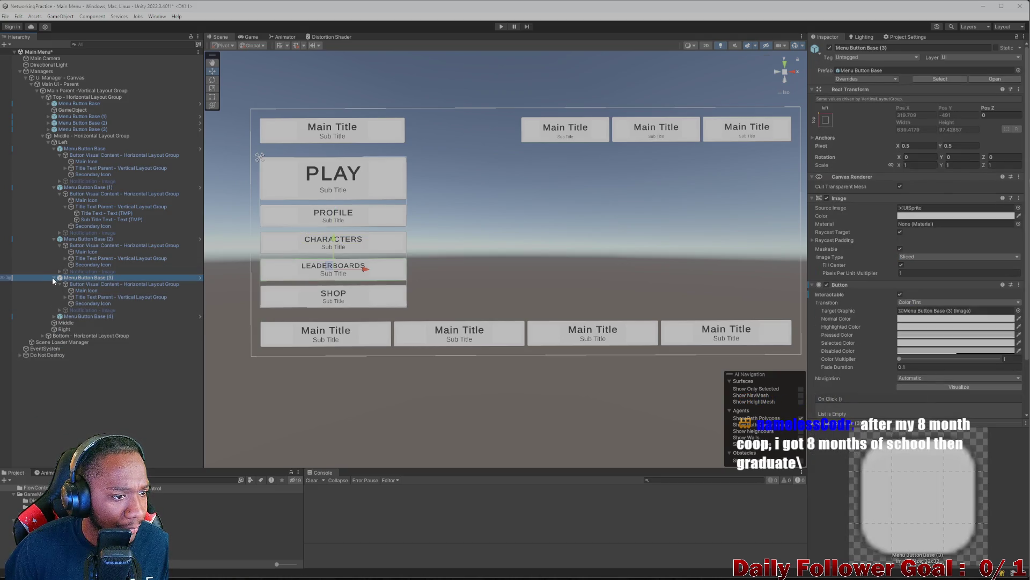
Collapse the remaining Menu Button Base foldouts under Left down to five entries
left_click(54, 278)
left_click(54, 239)
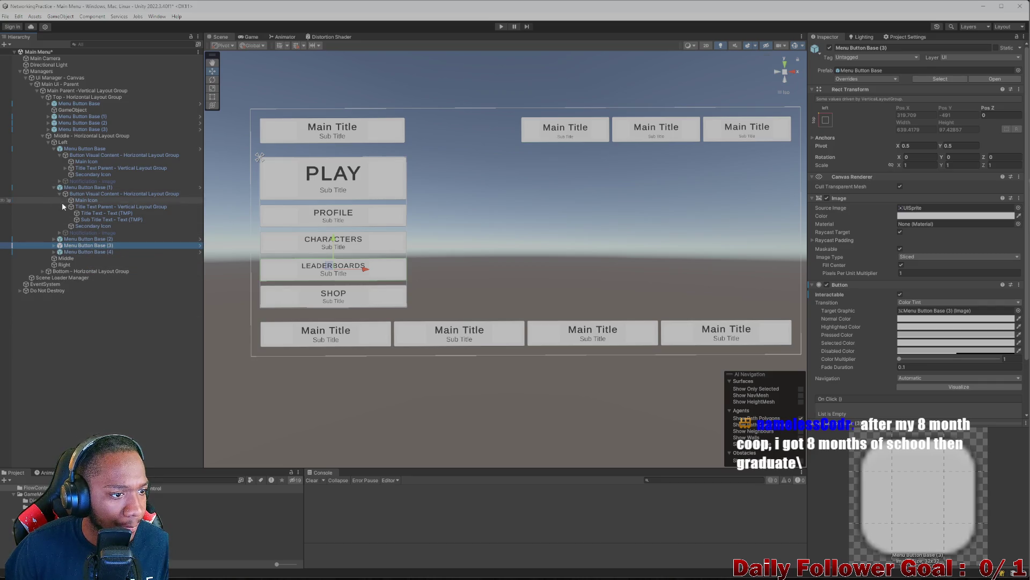
left_click(57, 187)
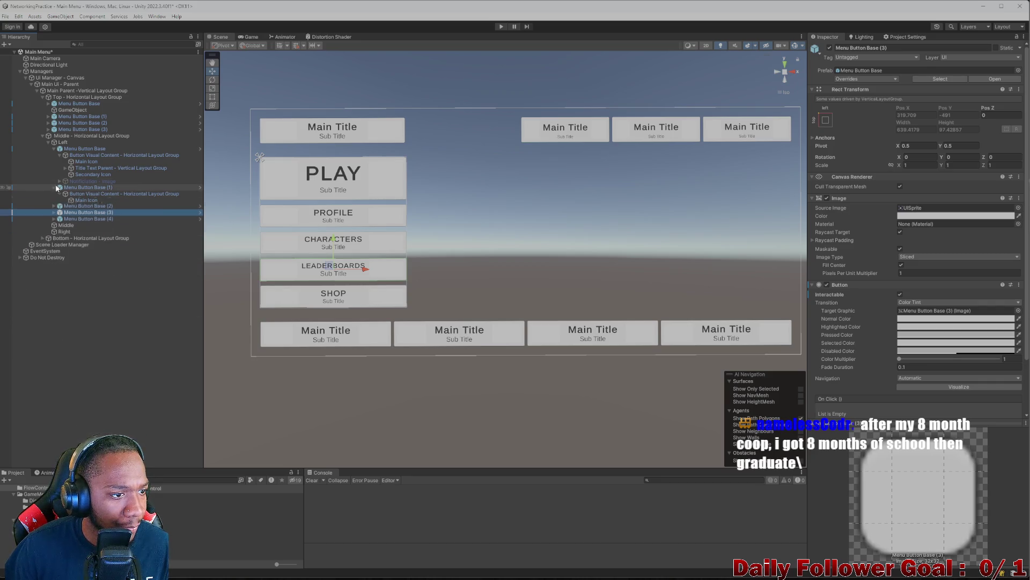
left_click(54, 150)
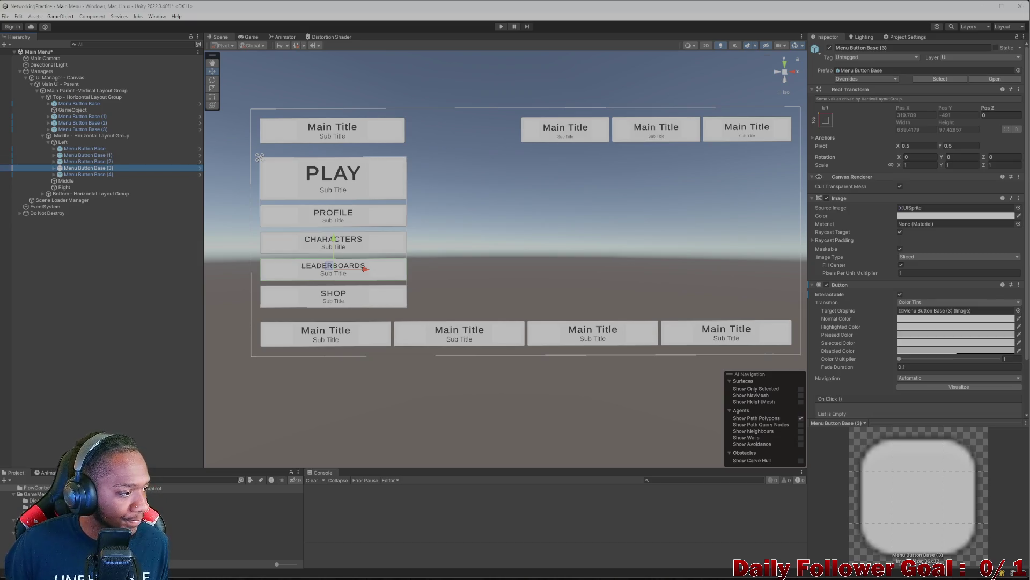
Reframe the canvas and step through the left-column button objects from PROFILE to SHOP
mouse_move(518, 219)
left_mouse_down()
mouse_move(506, 189)
mouse_move(497, 190)
left_mouse_up()
scroll(456, 251, "up", 2)
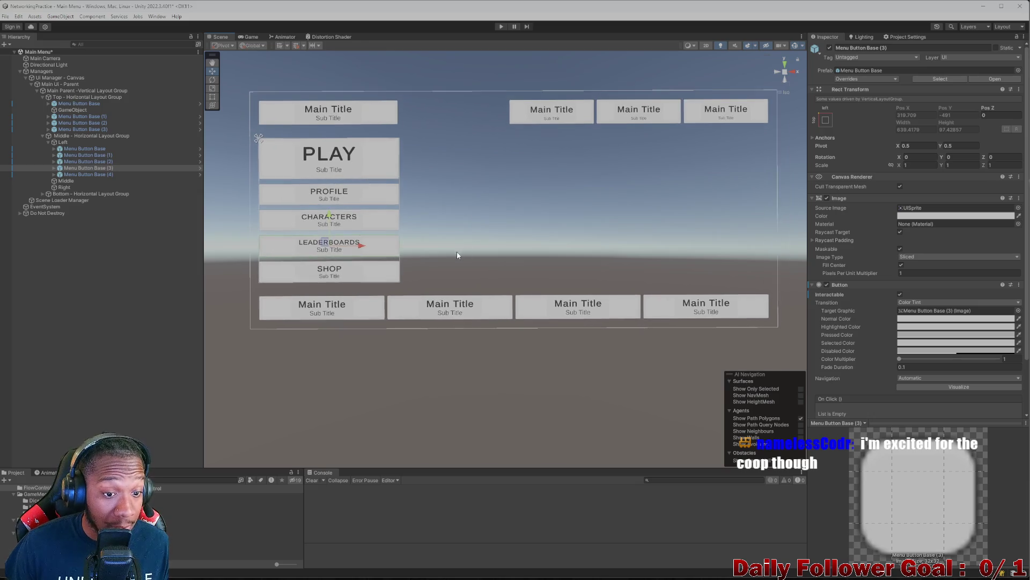
left_click(70, 173)
left_click(92, 168)
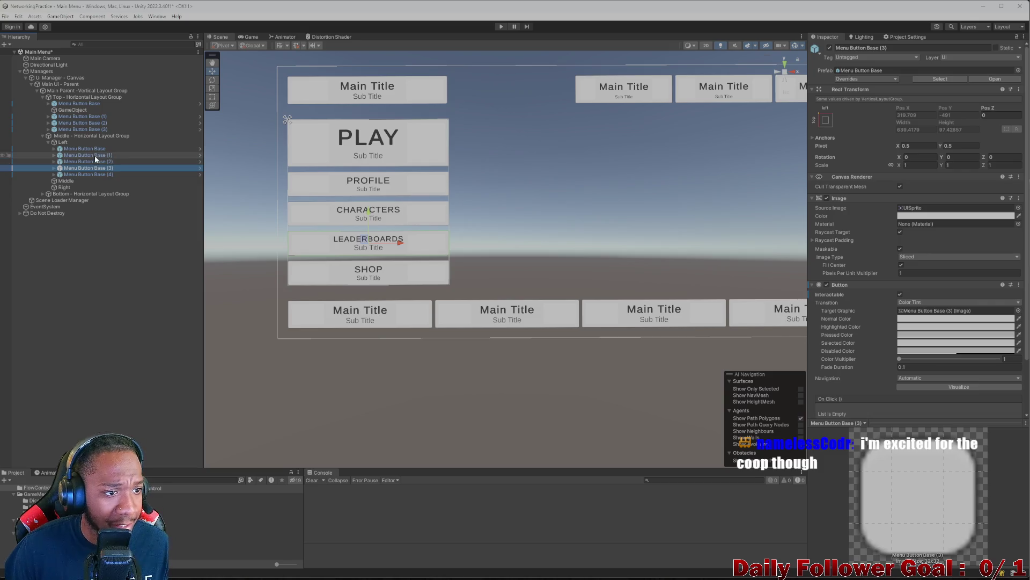
left_click(94, 149)
left_click(95, 155)
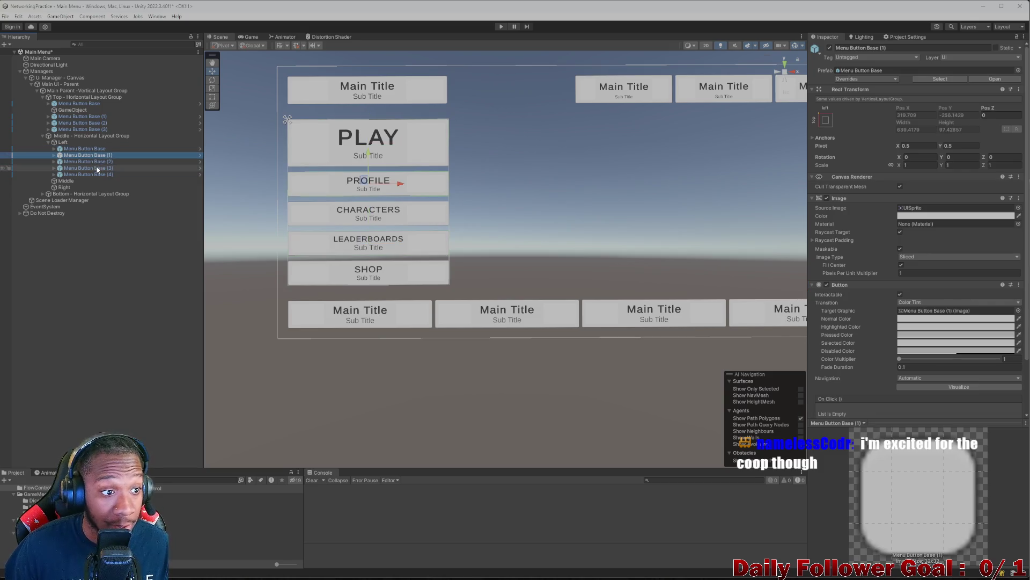
left_click(96, 162)
left_click(98, 168)
left_click(100, 174)
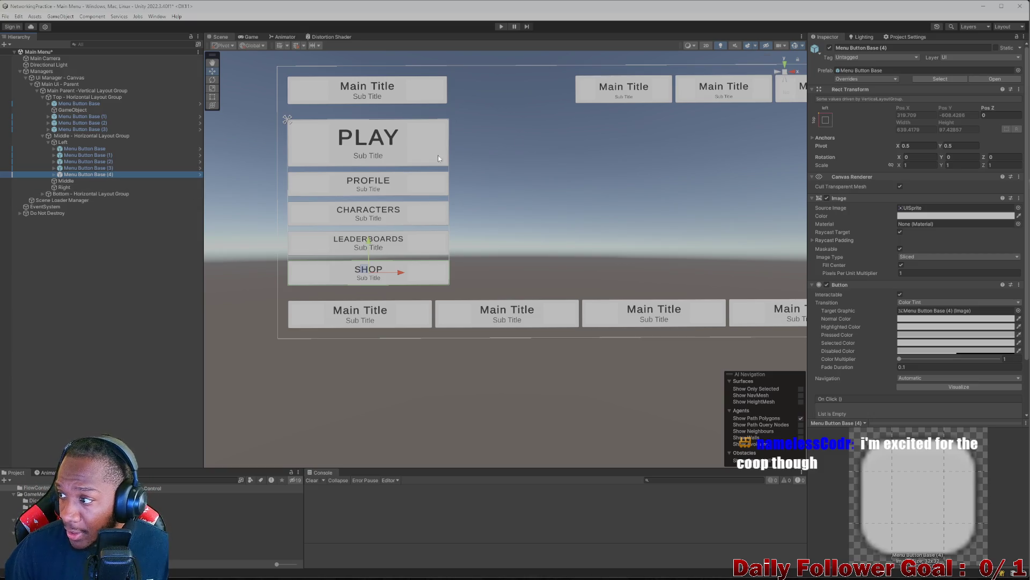
Preview the menu in the Game view, compare Main Menu REF.png, then select the first bottom-row button
left_click(243, 38)
left_click(214, 37)
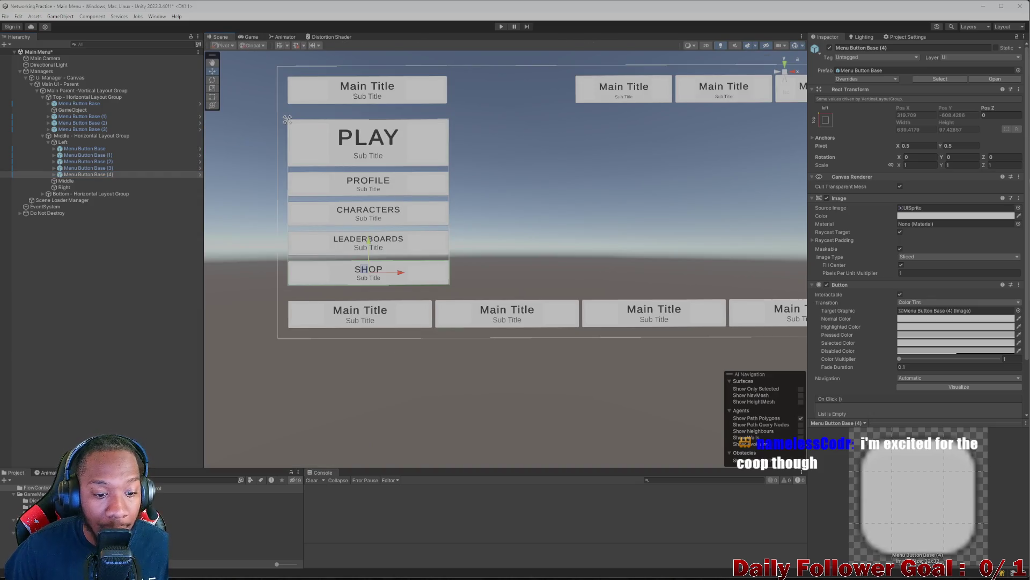
left_click(658, 572)
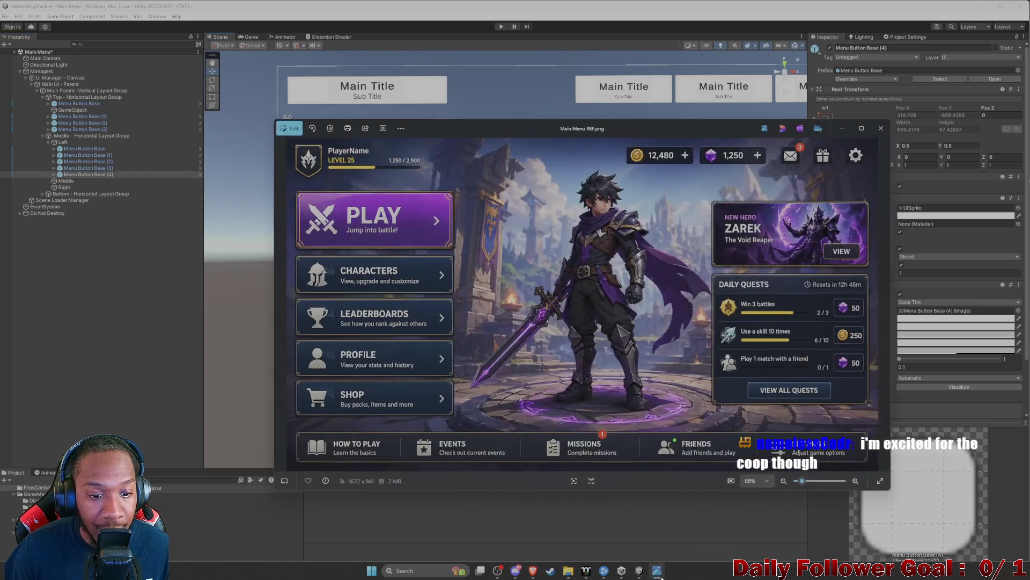
left_click(842, 128)
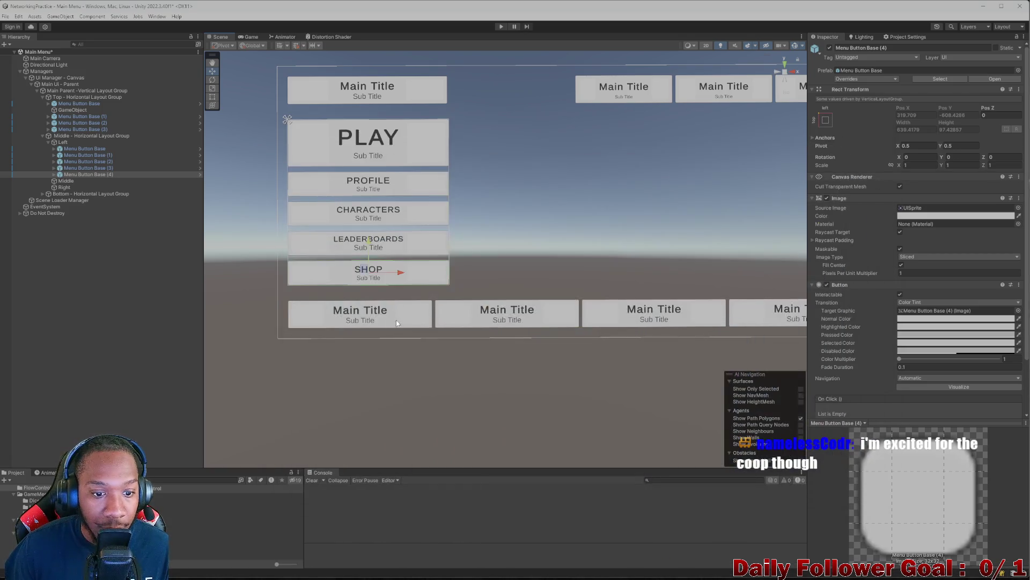
left_click(361, 312)
Recheck the mockup and expand the first bottom-row button down to its Title Text
mouse_move(177, 577)
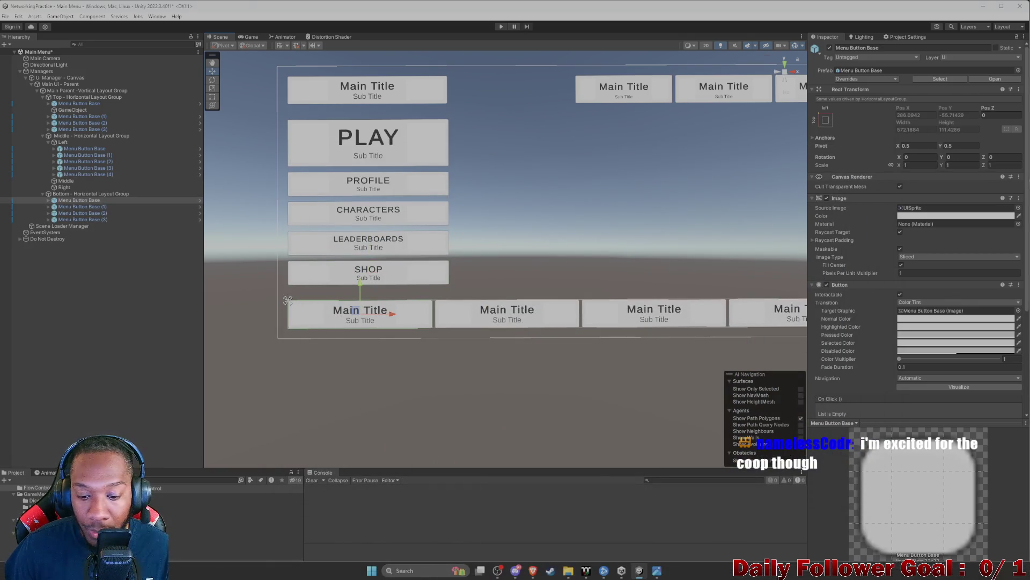
left_click(657, 571)
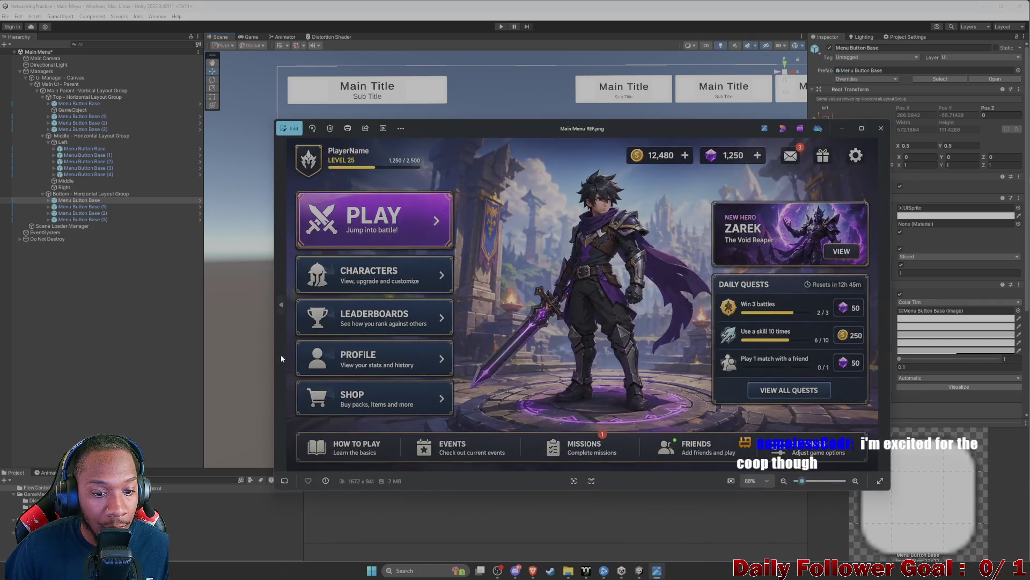
left_click(230, 324)
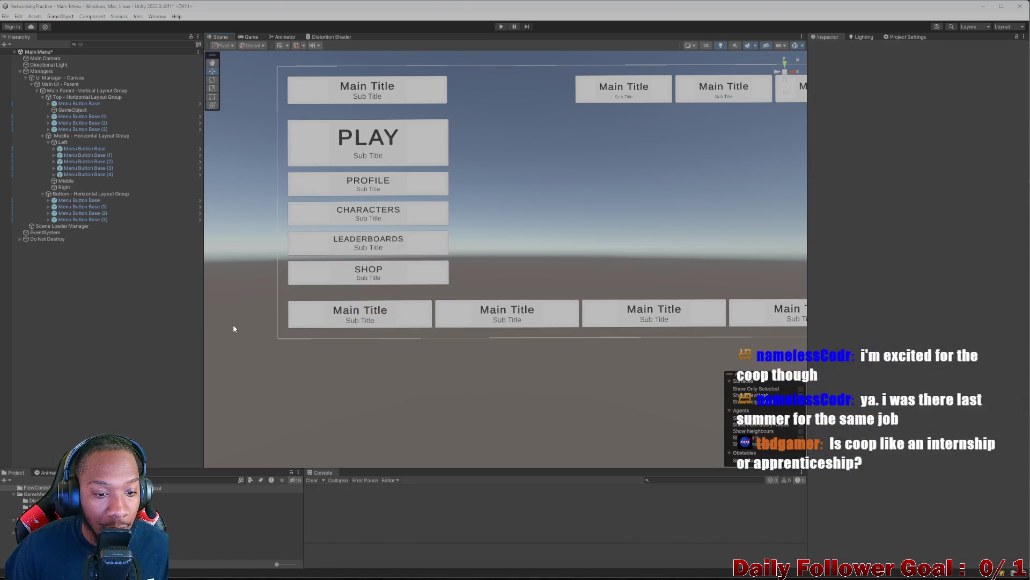
left_click(67, 201)
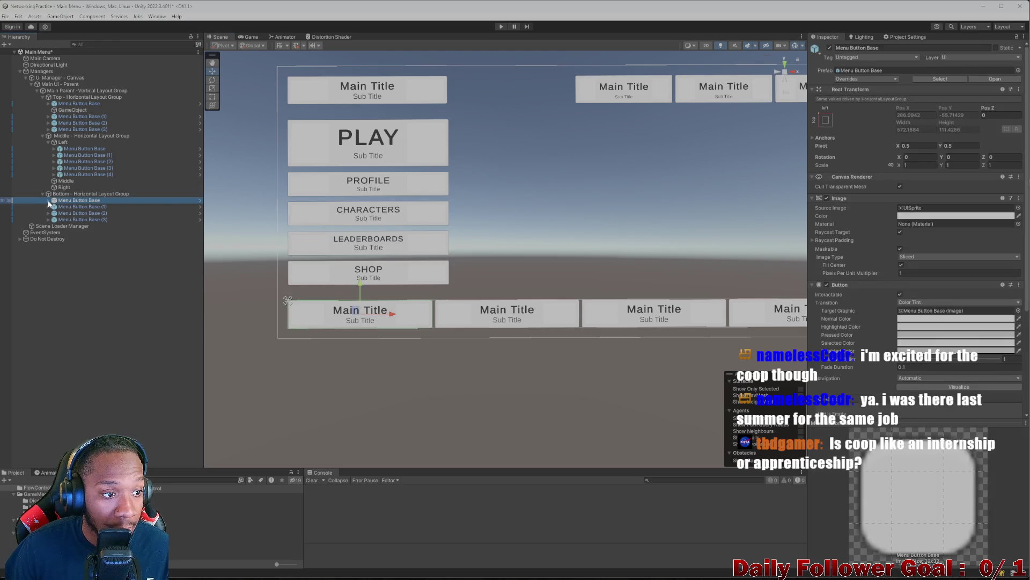
left_click(48, 200)
left_click(59, 207)
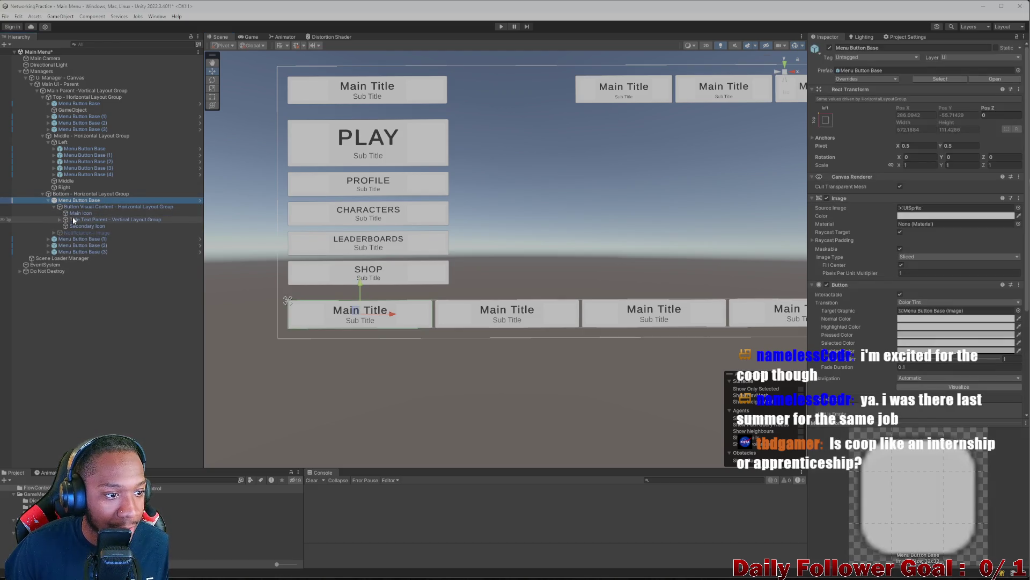
left_click(70, 218)
left_click(59, 219)
left_click(86, 226)
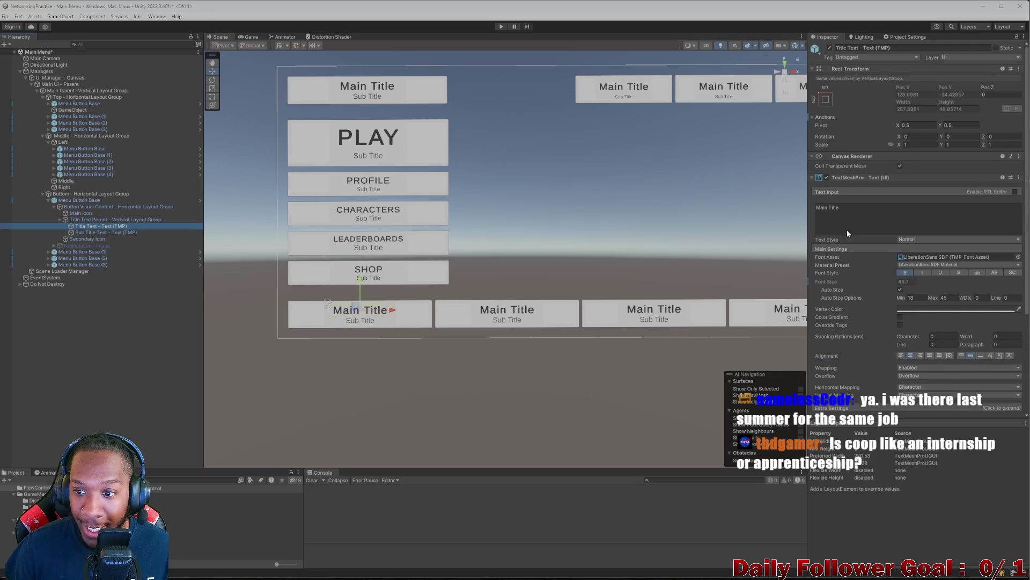
Replace the title's Main Title text with 'HOW TO PLAY'
left_click(875, 205)
key("ctrl+a")
key("BackSpace")
type("No")
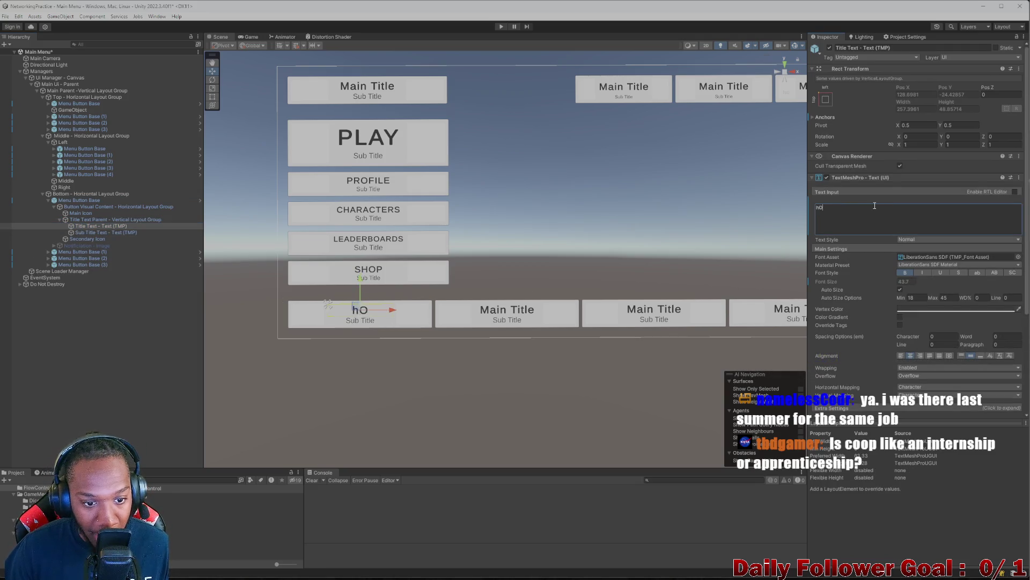
key("BackSpace")
key("BackSpace")
type("HOW TO PLAY")
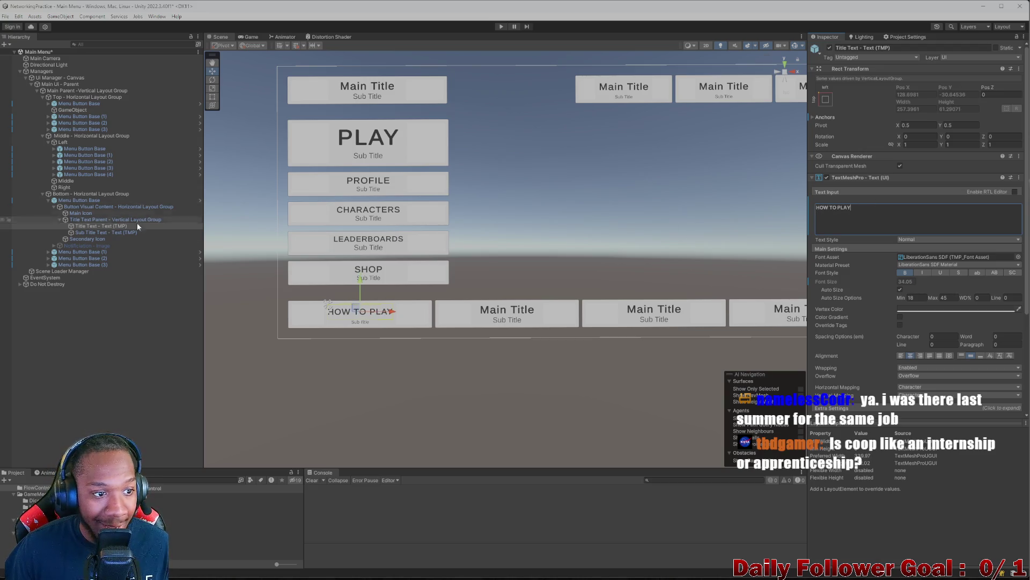
Set the Sub Title Text to 'Learn the basics', fixing the typo
left_click(106, 232)
left_click(895, 210)
type("L")
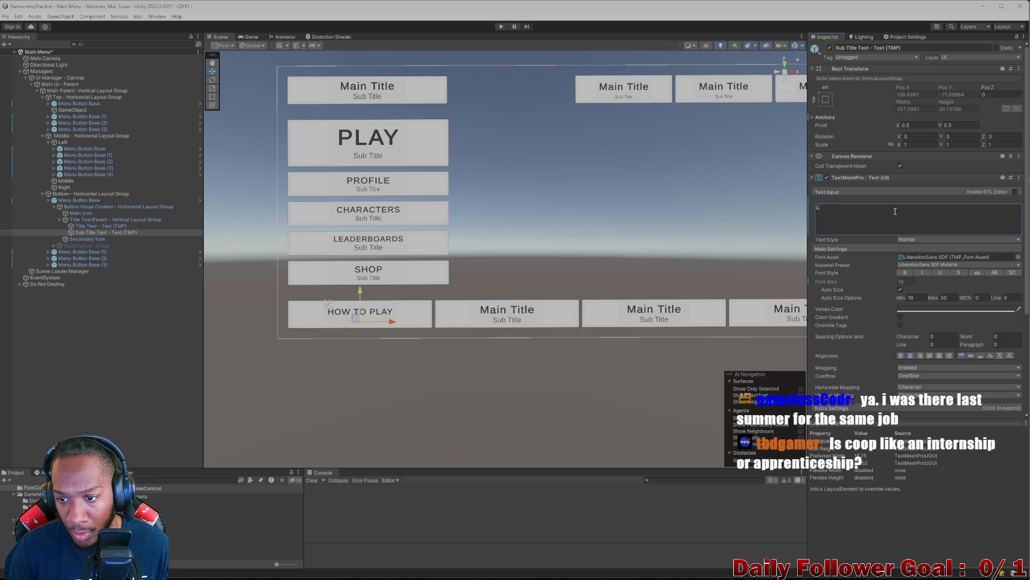
type("ea")
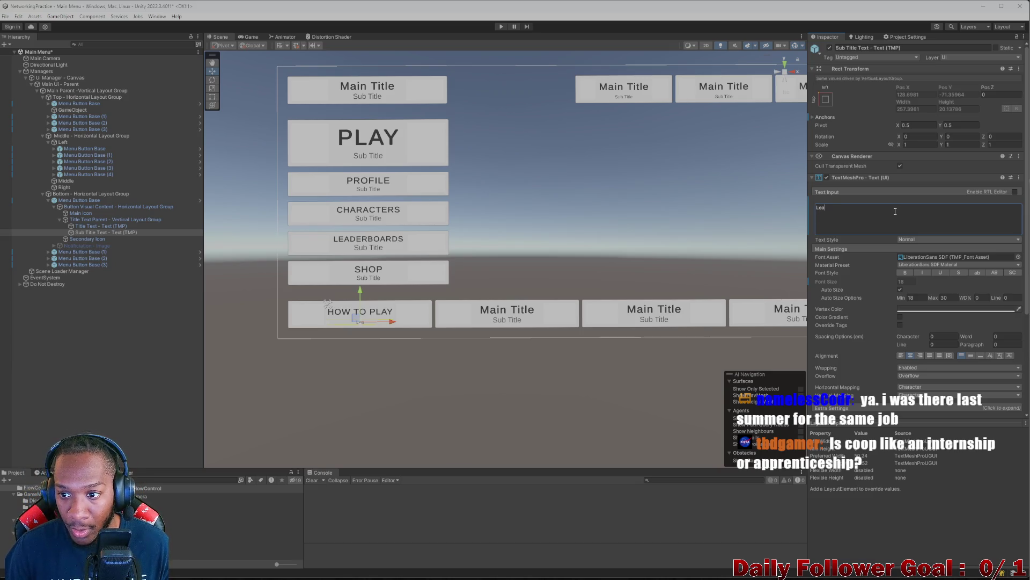
type("rn the basoc")
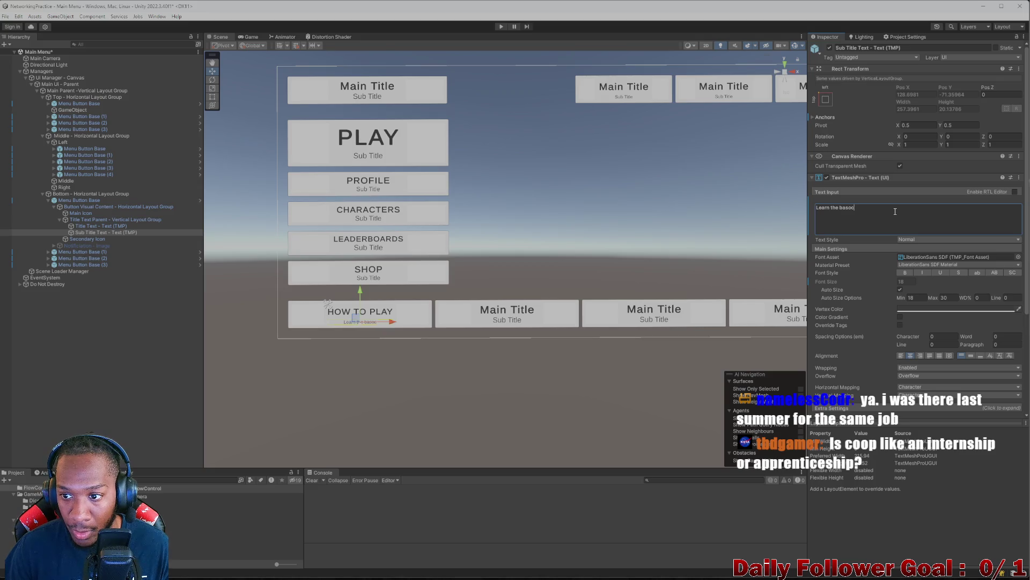
key("BackSpace")
key("BackSpace")
type("ics")
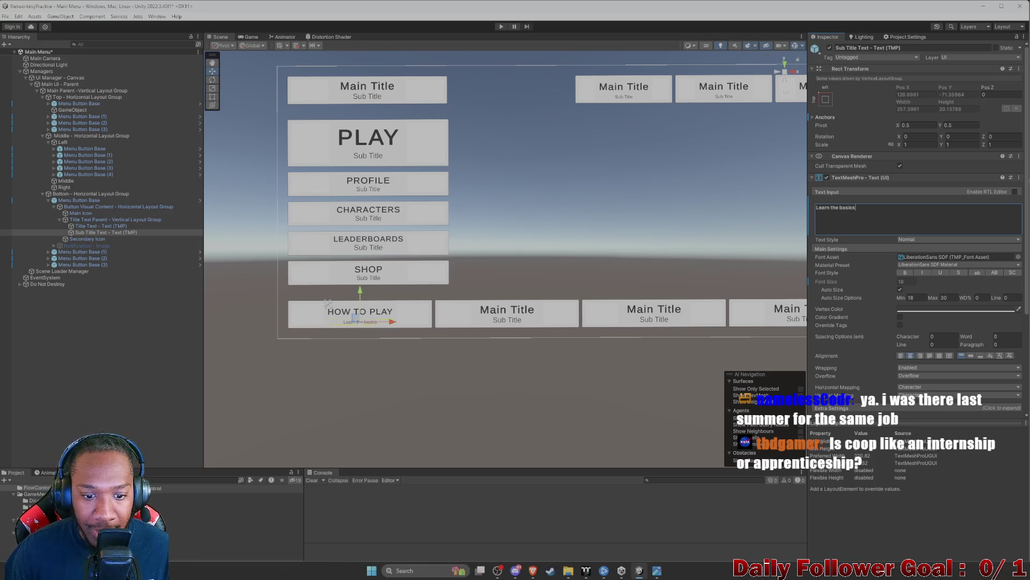
left_click(655, 572)
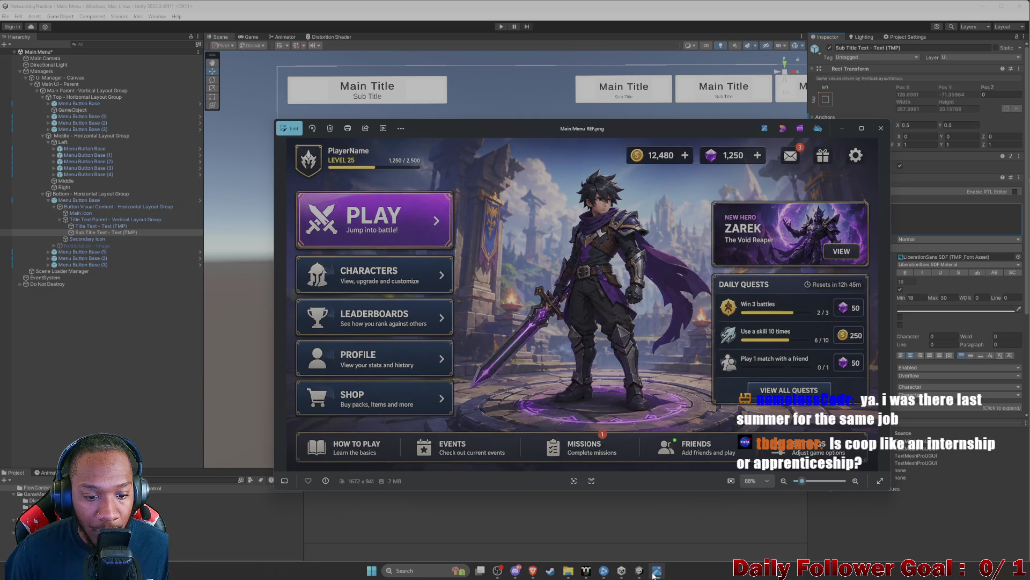
left_click(655, 572)
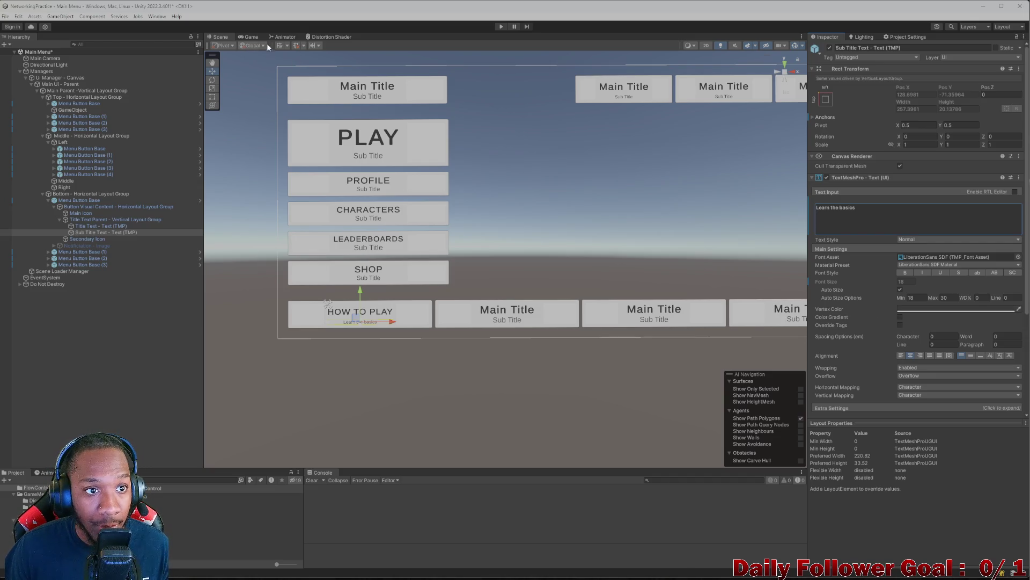
left_click(250, 37)
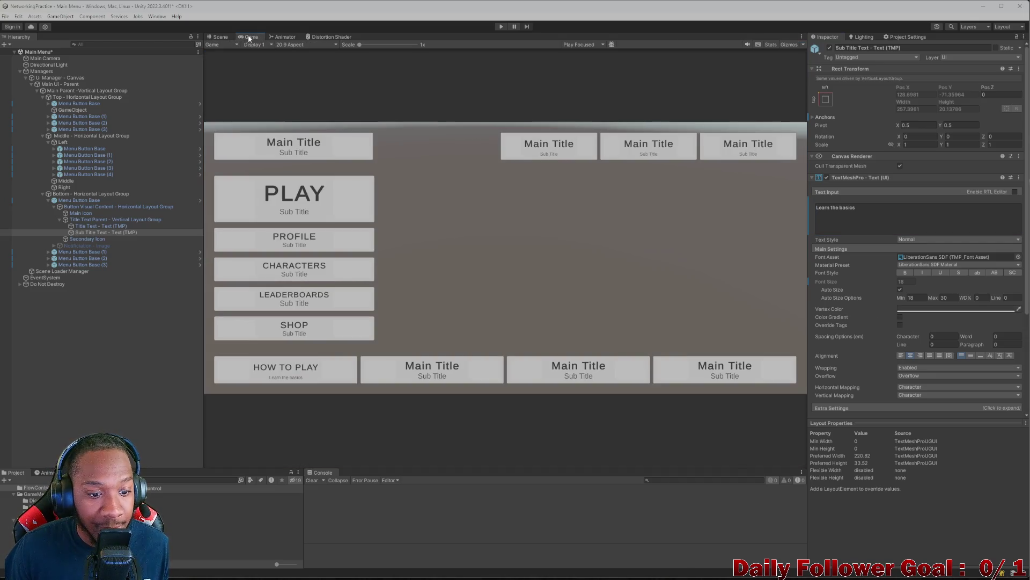
left_click(217, 37)
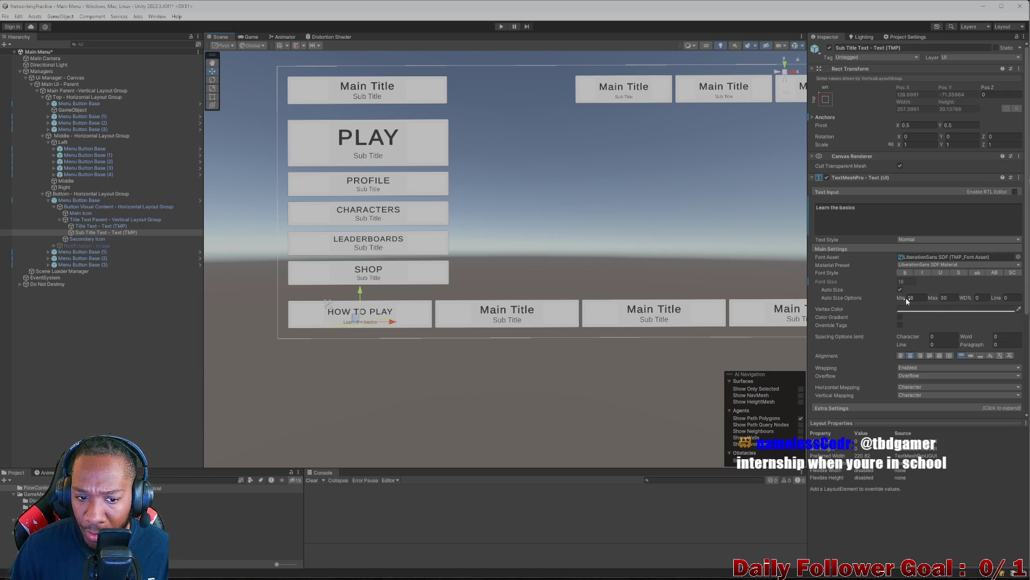
Set the Learn the basics subtitle's Auto Size Min to 25 and preview it in the Game view
left_click_drag(905, 297, 928, 299)
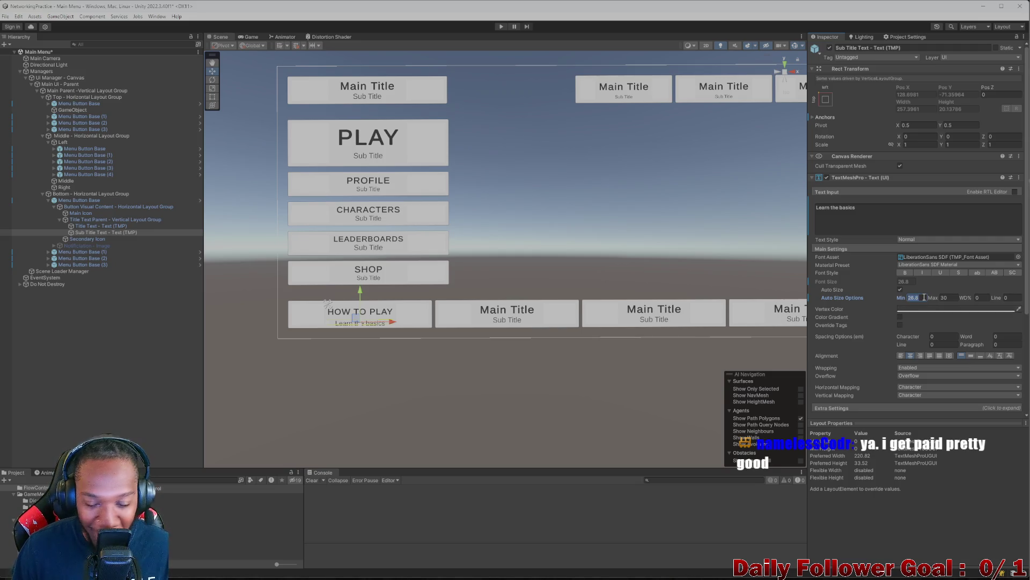
left_click(924, 297)
key("BackSpace")
key("BackSpace")
key("BackSpace")
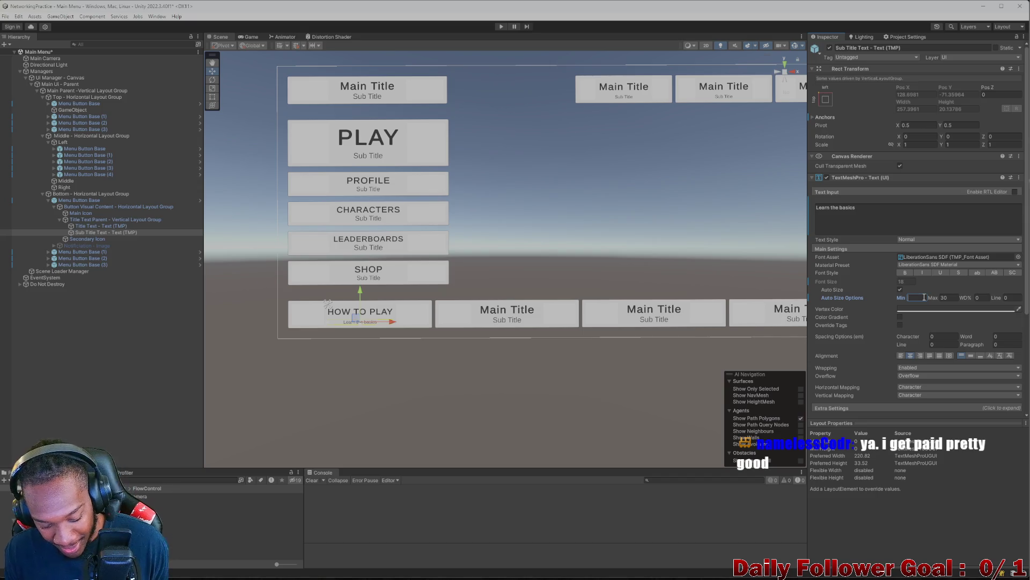
type("25")
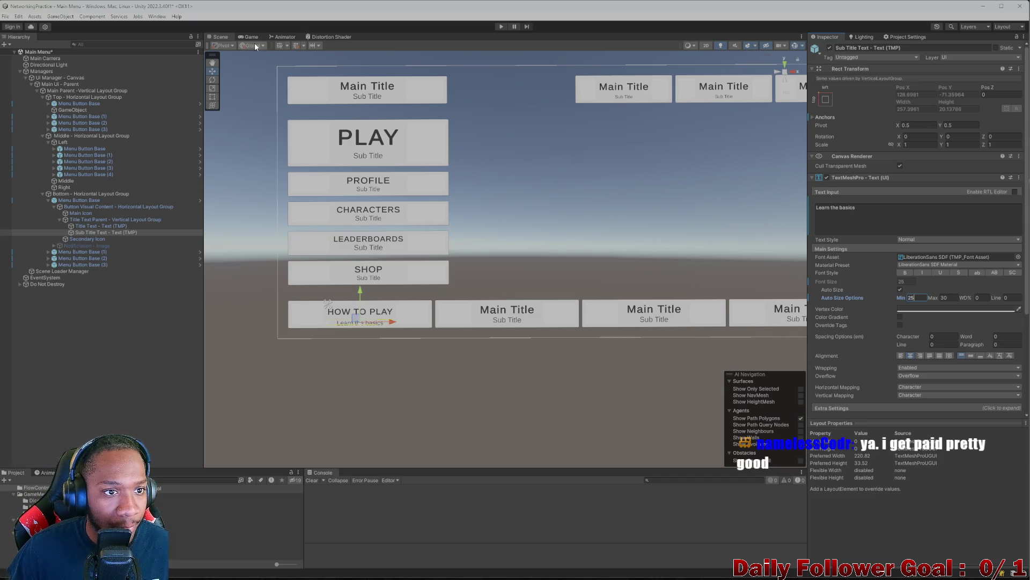
left_click(250, 39)
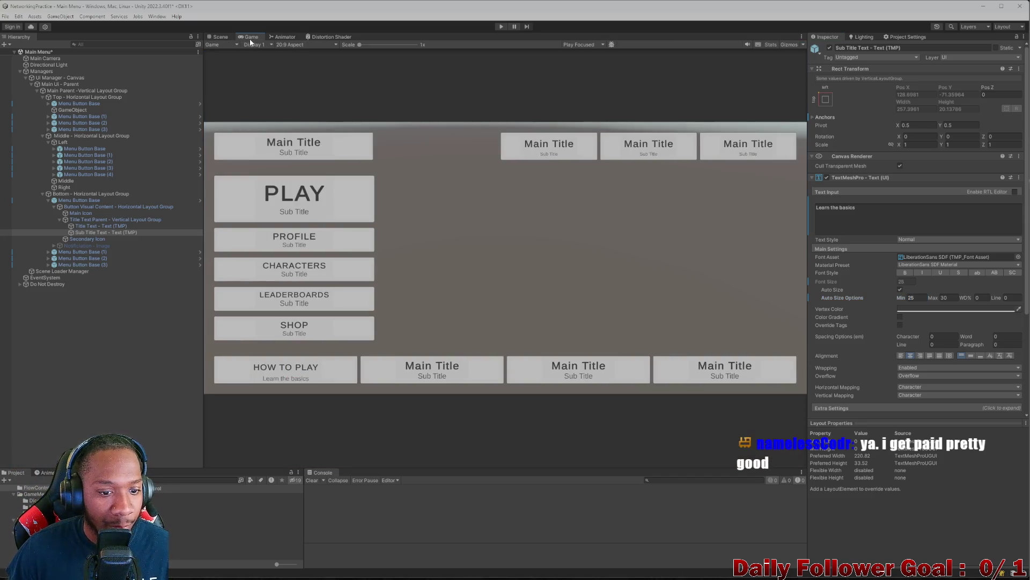
left_click(220, 36)
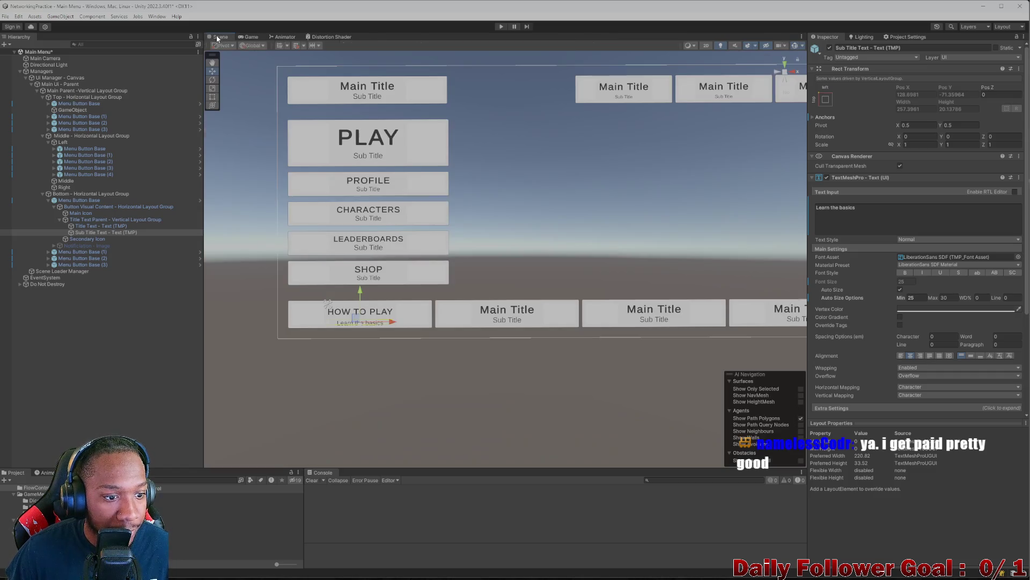
left_click(94, 226)
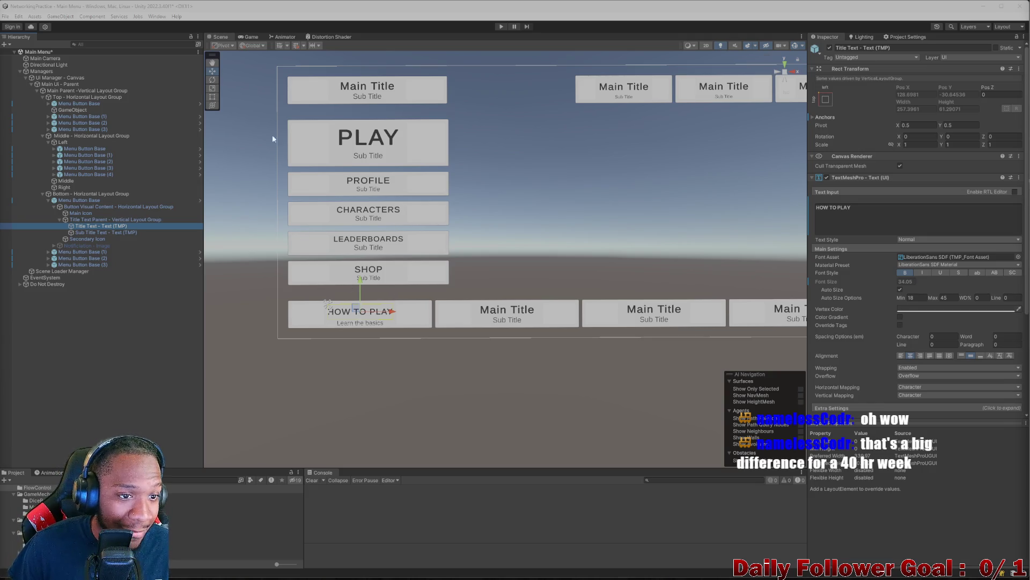
After a Game view preview, top-align the HOW TO PLAY title text
left_click(250, 37)
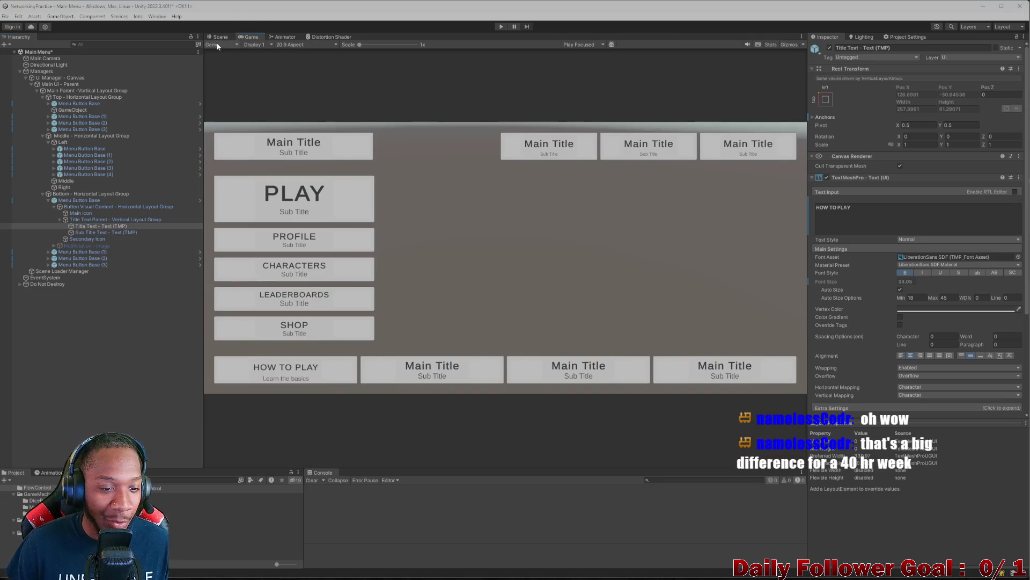
left_click(219, 37)
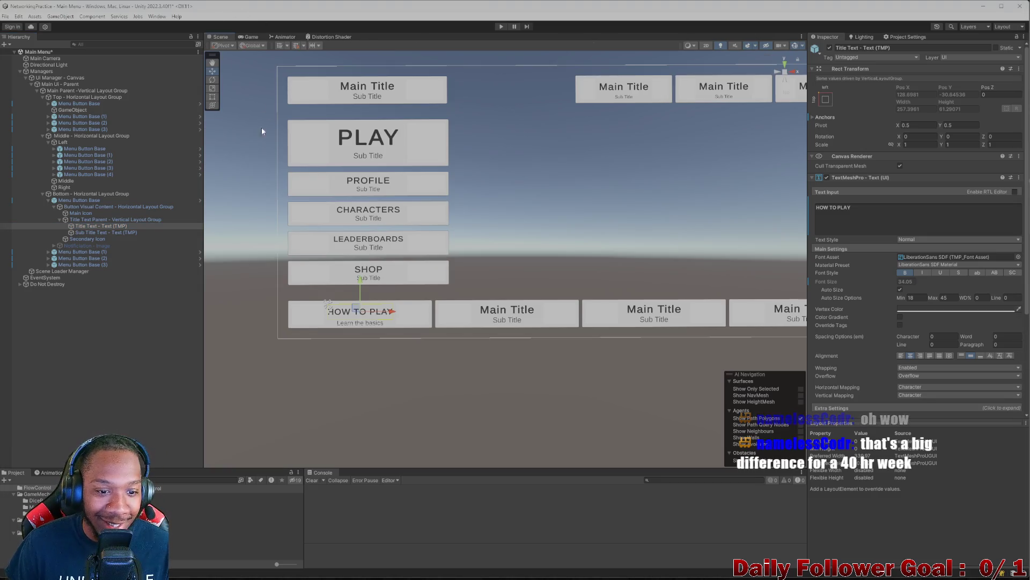
left_click(92, 219)
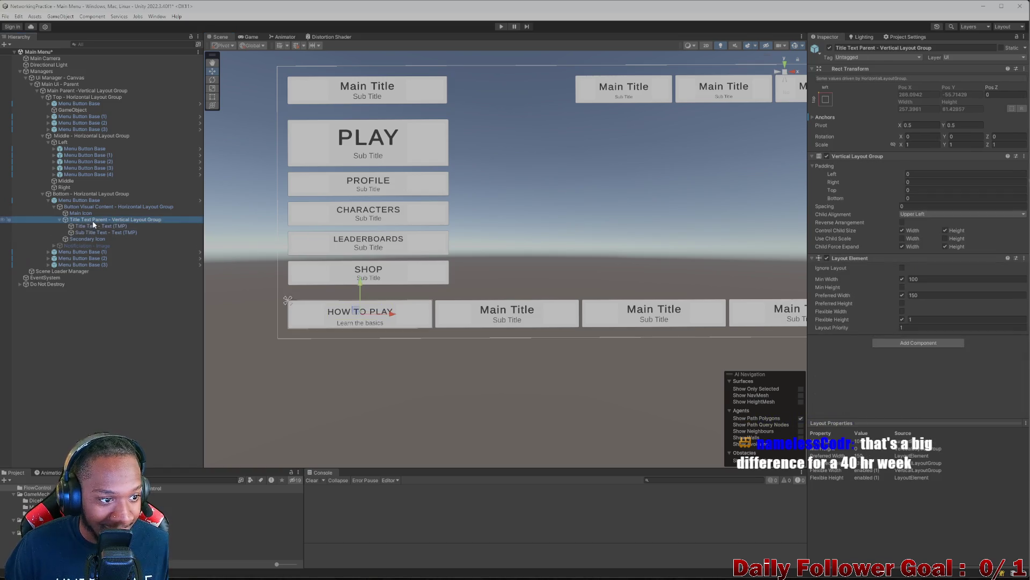
left_click(94, 226)
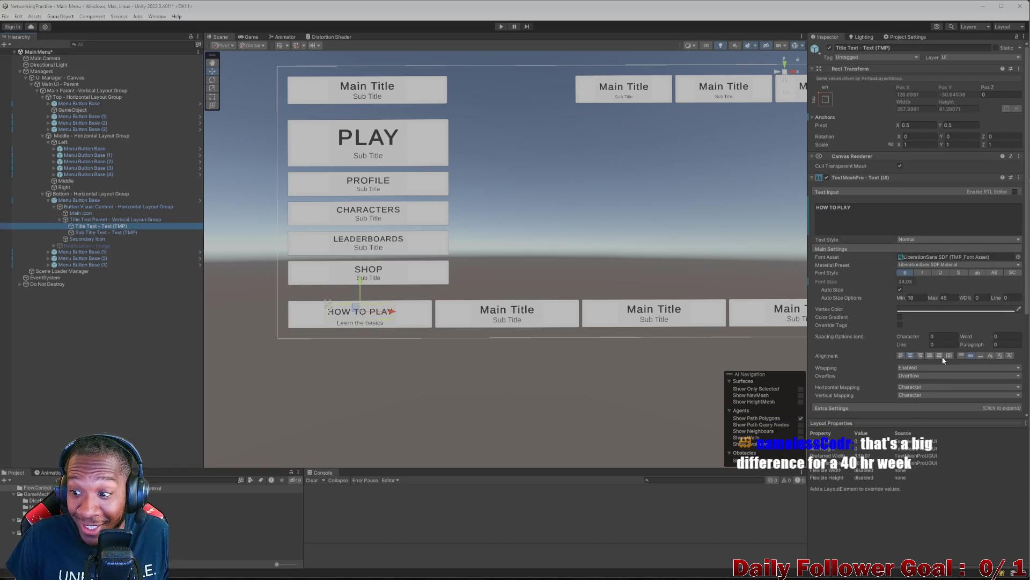
left_click(961, 356)
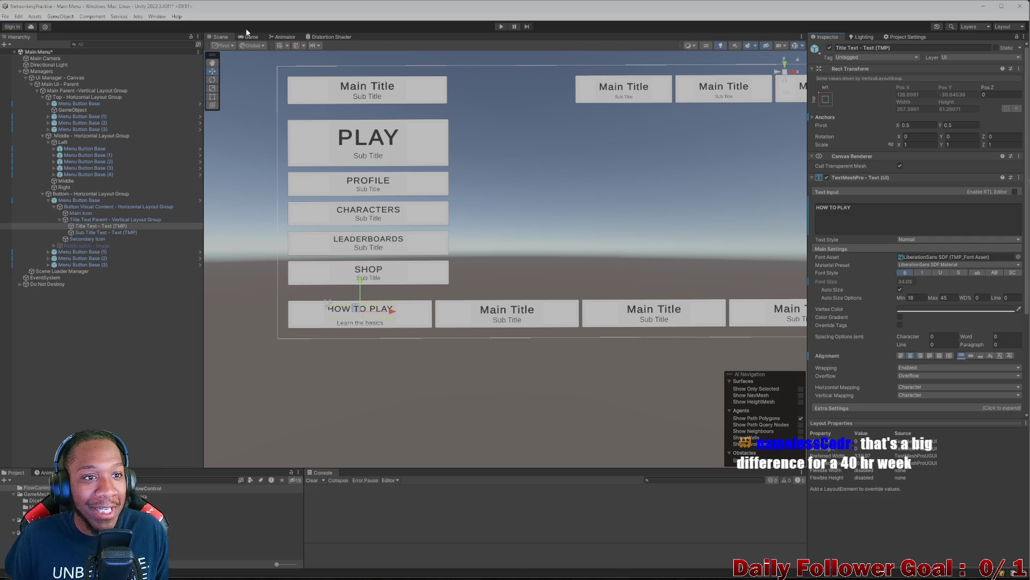
Open Extra Settings on the HOW TO PLAY title and adjust its bottom margin
left_click(116, 232)
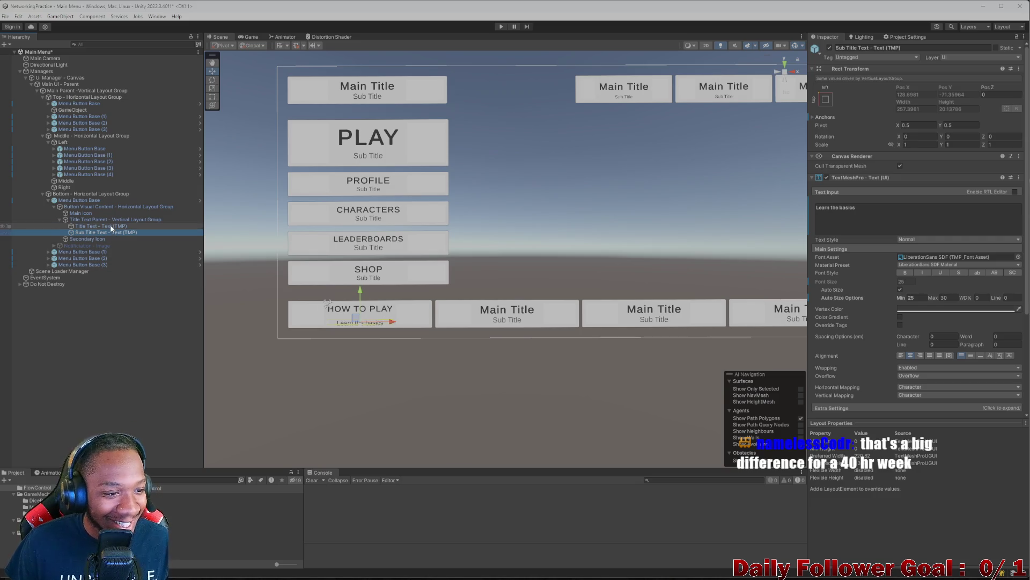
left_click(137, 227)
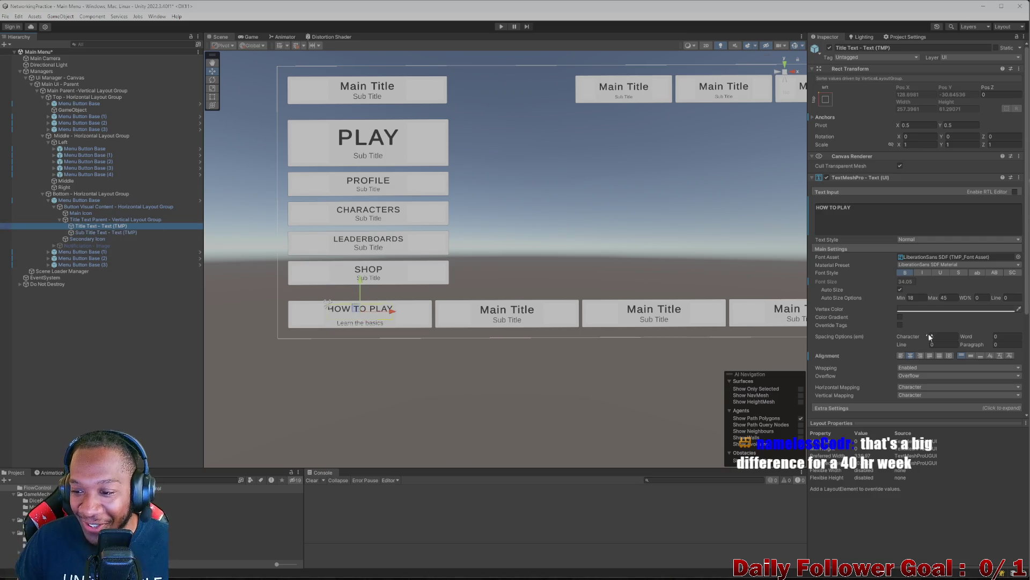
scroll(926, 358, "down", 3)
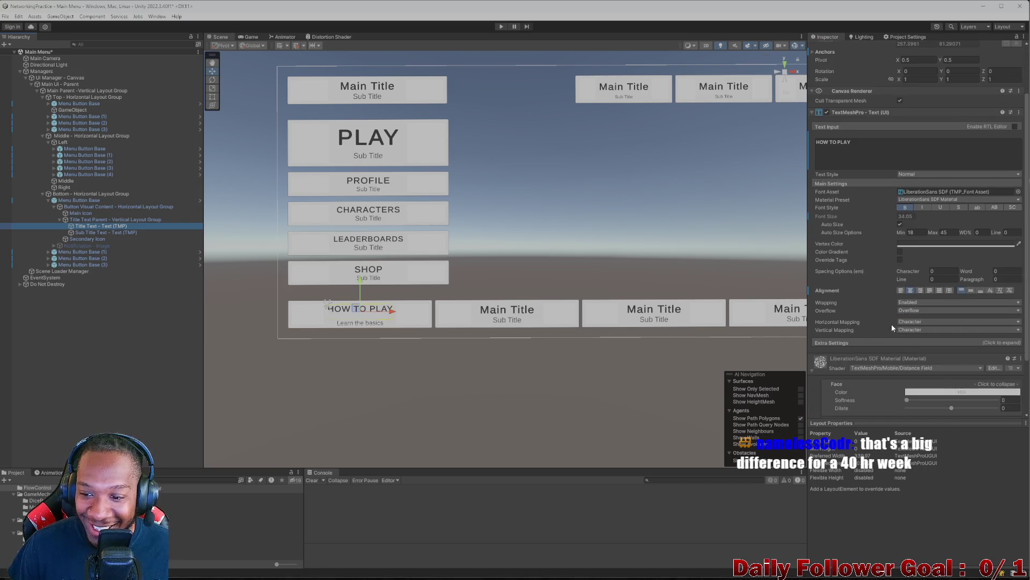
scroll(891, 325, "down", 2)
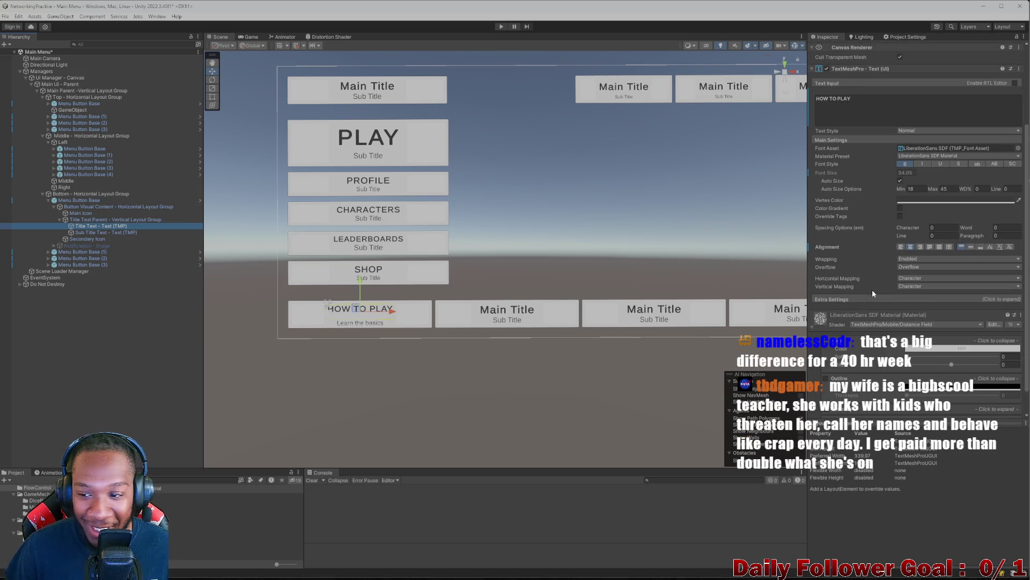
left_click(872, 299)
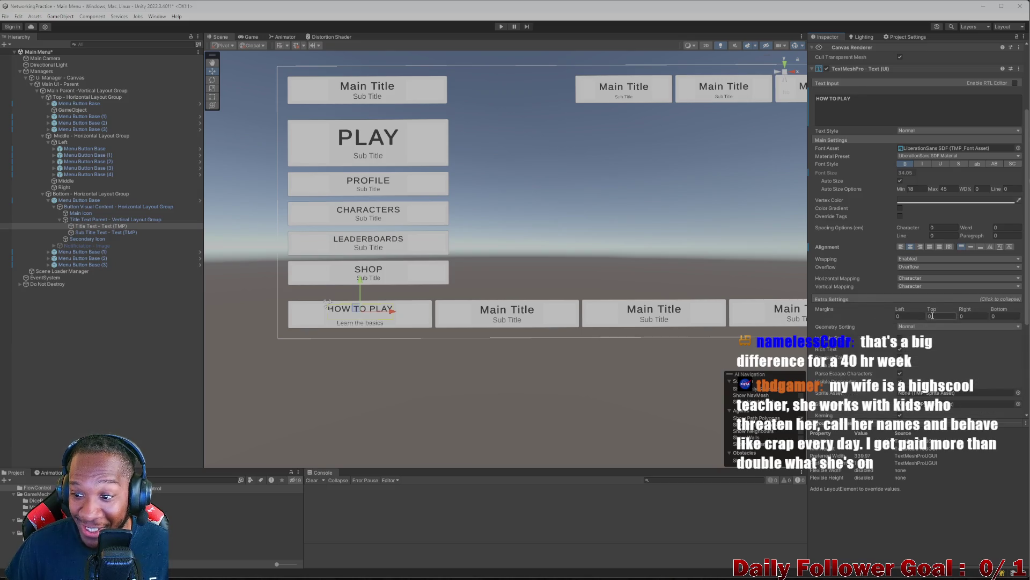
mouse_move(996, 308)
left_mouse_down()
mouse_move(962, 311)
mouse_move(1025, 309)
mouse_move(1003, 309)
left_mouse_up()
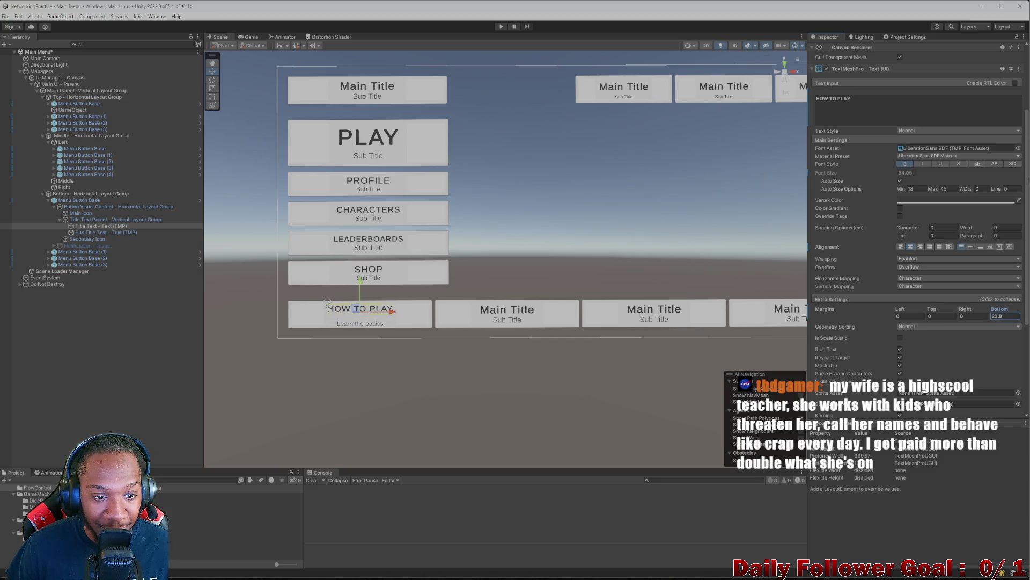
Give the Learn the basics subtitle a top margin of -25
left_click(130, 233)
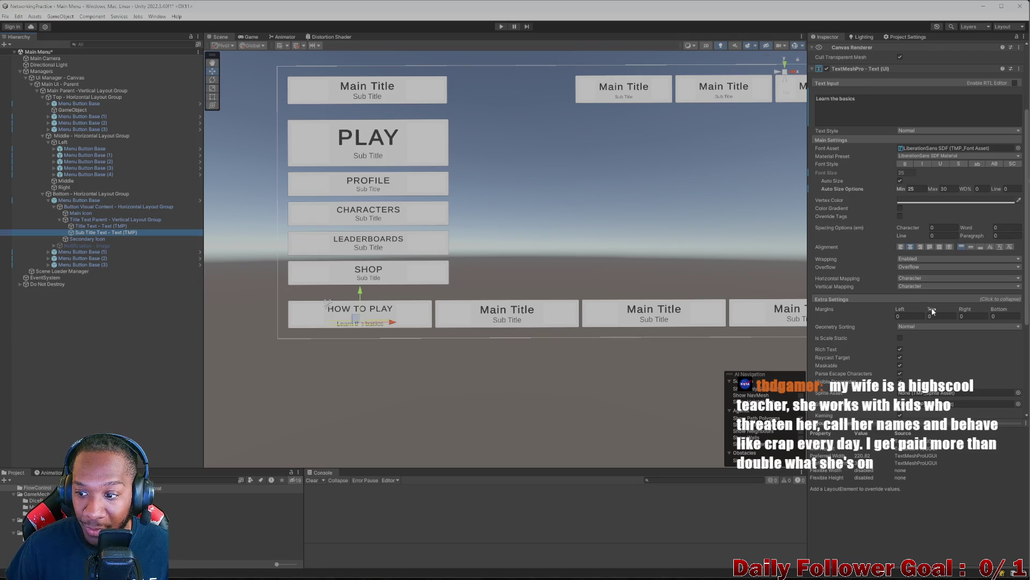
left_click_drag(933, 311, 608, 278)
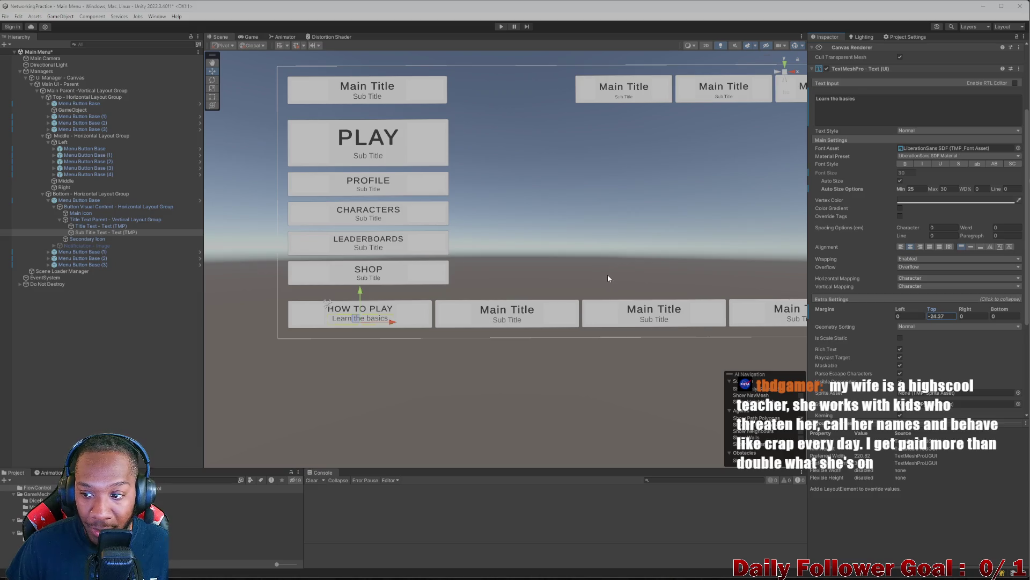
left_click(949, 317)
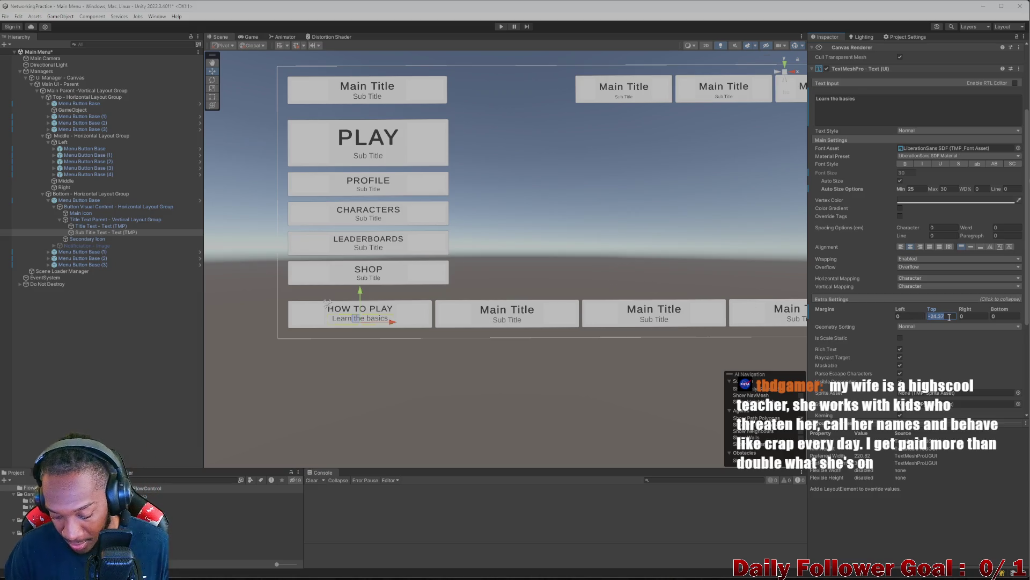
type("-25")
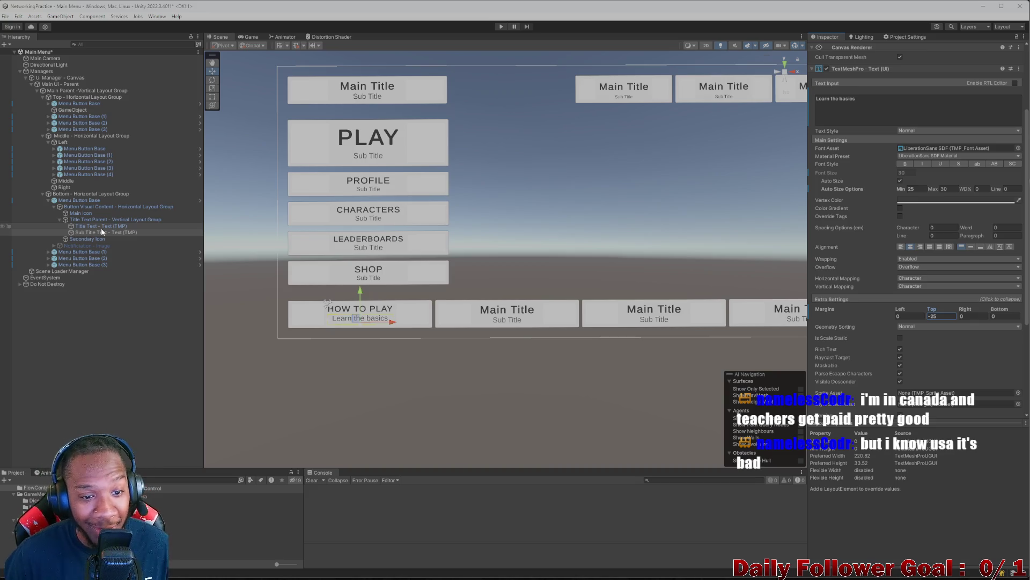
left_click(249, 37)
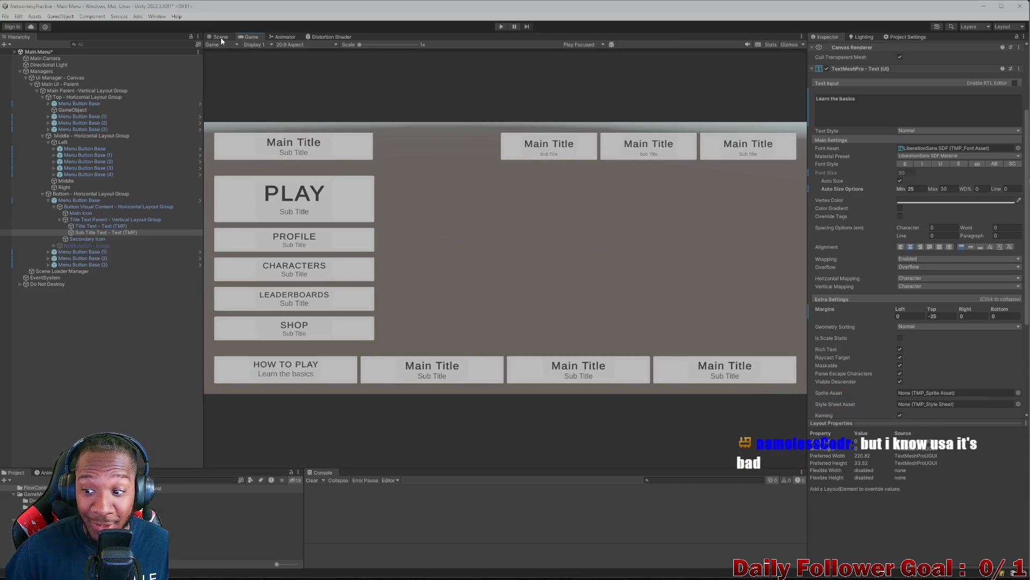
left_click(224, 38)
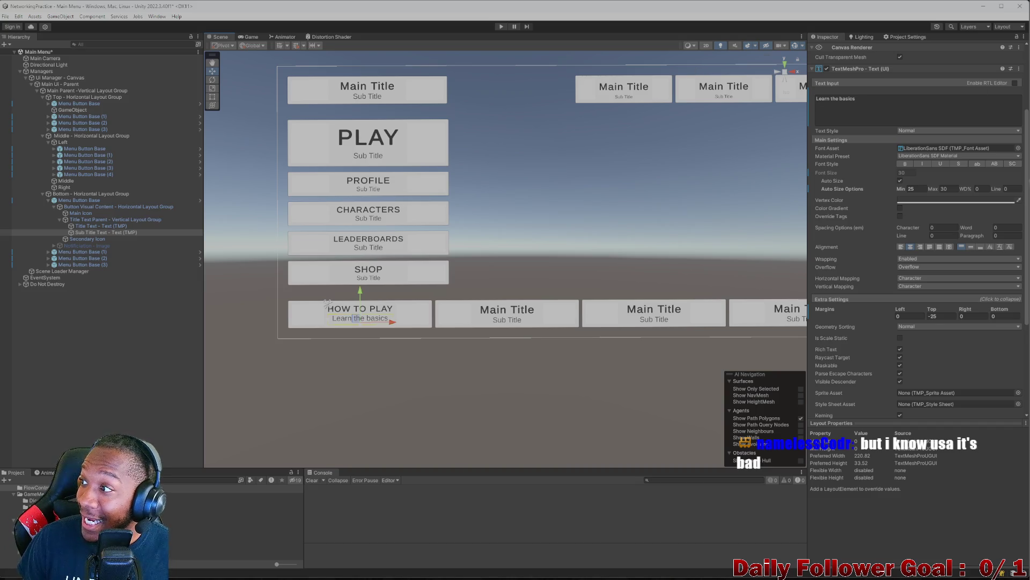
scroll(501, 223, "down", 1)
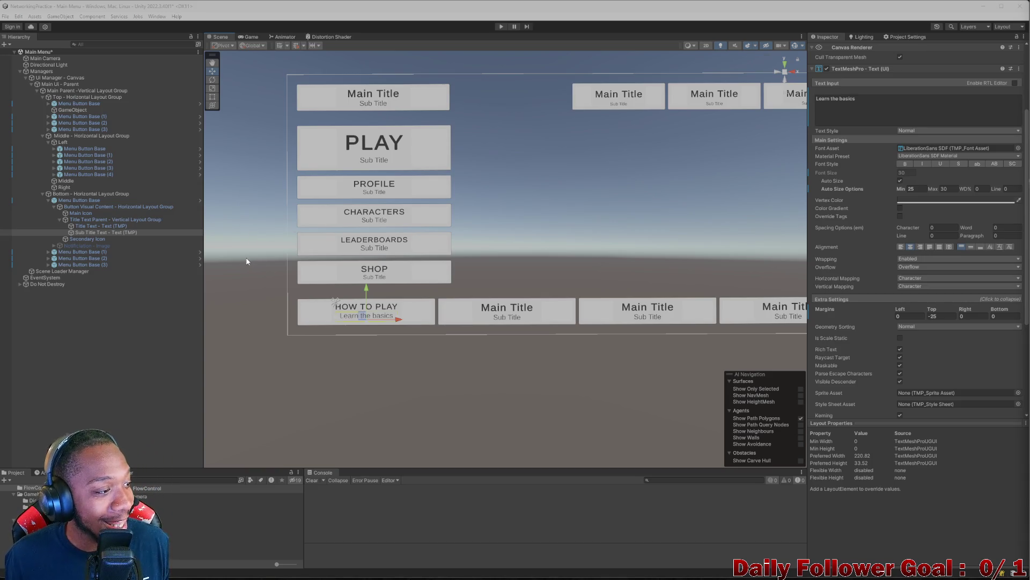
left_click(95, 226)
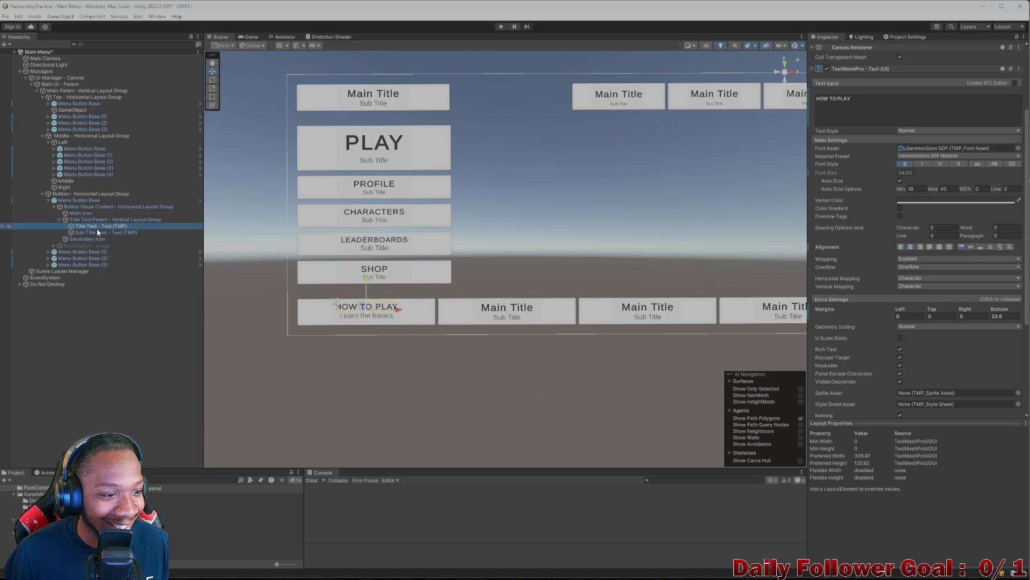
left_click(98, 232)
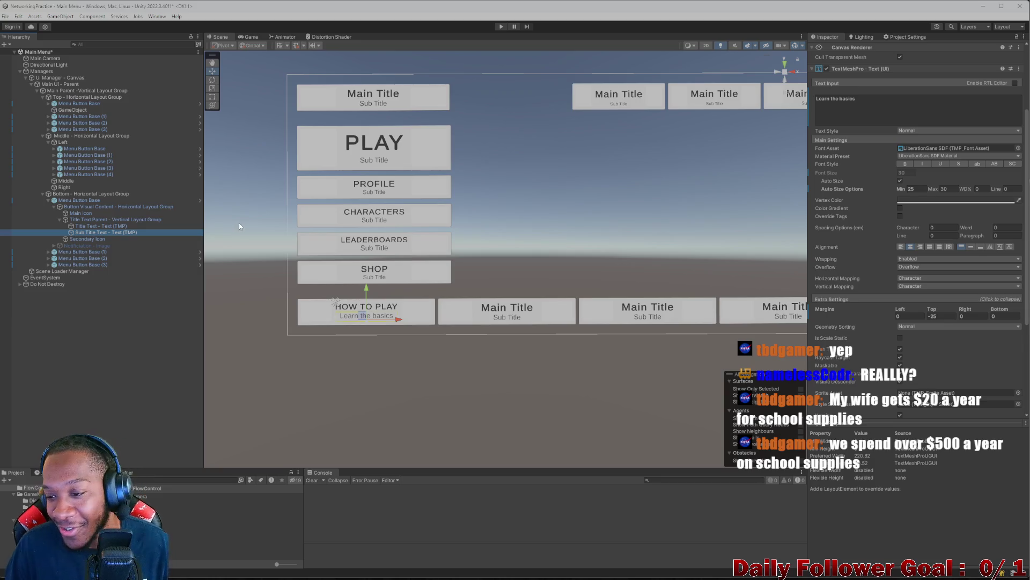
left_click(92, 226)
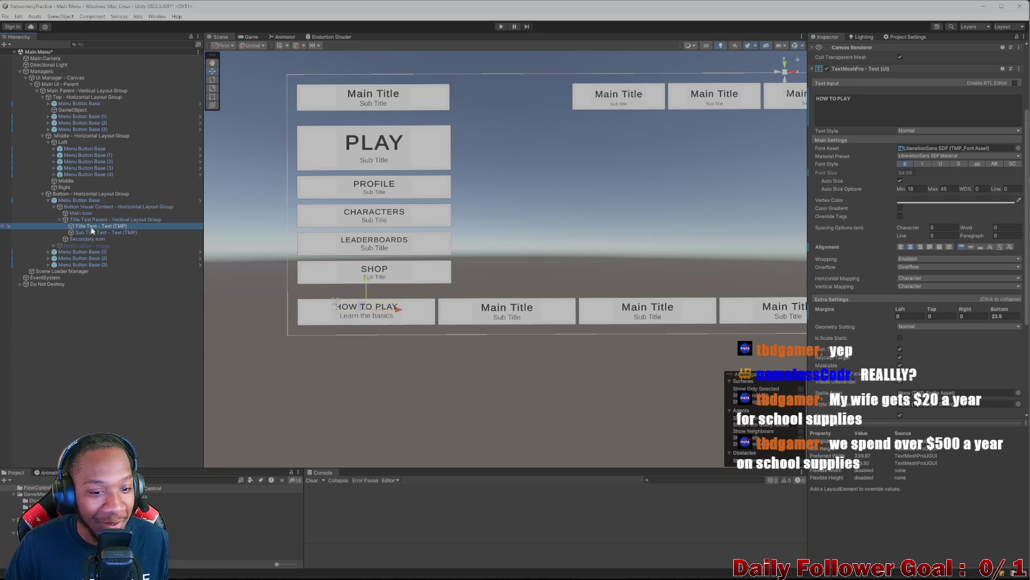
left_click(55, 220)
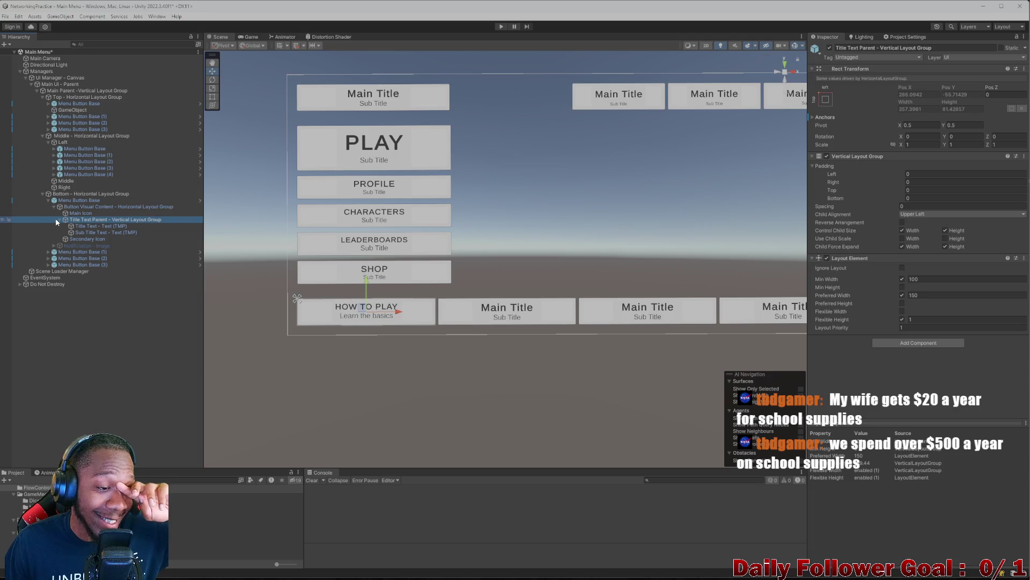
left_click(60, 219)
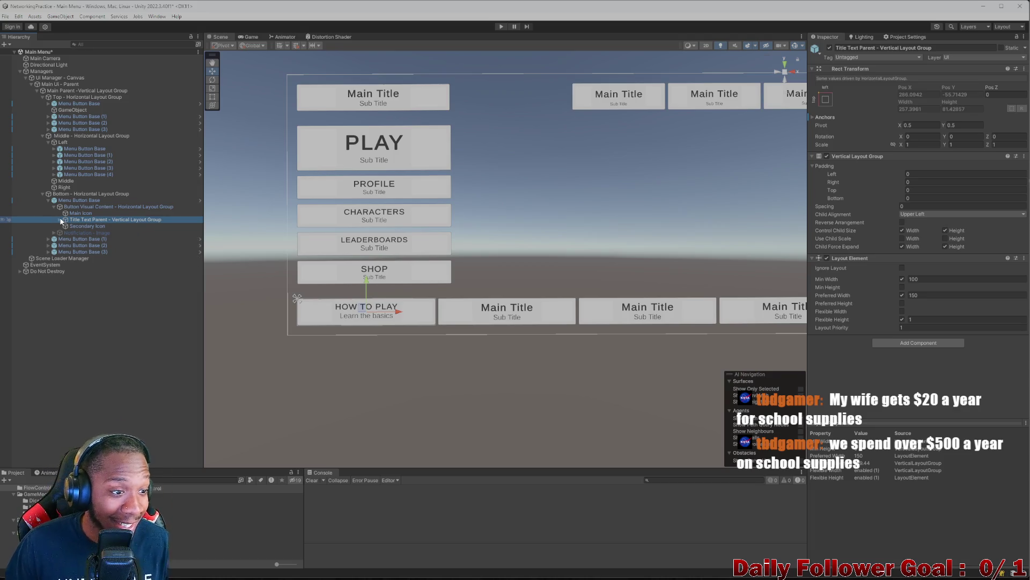
scroll(450, 292, "up", 2)
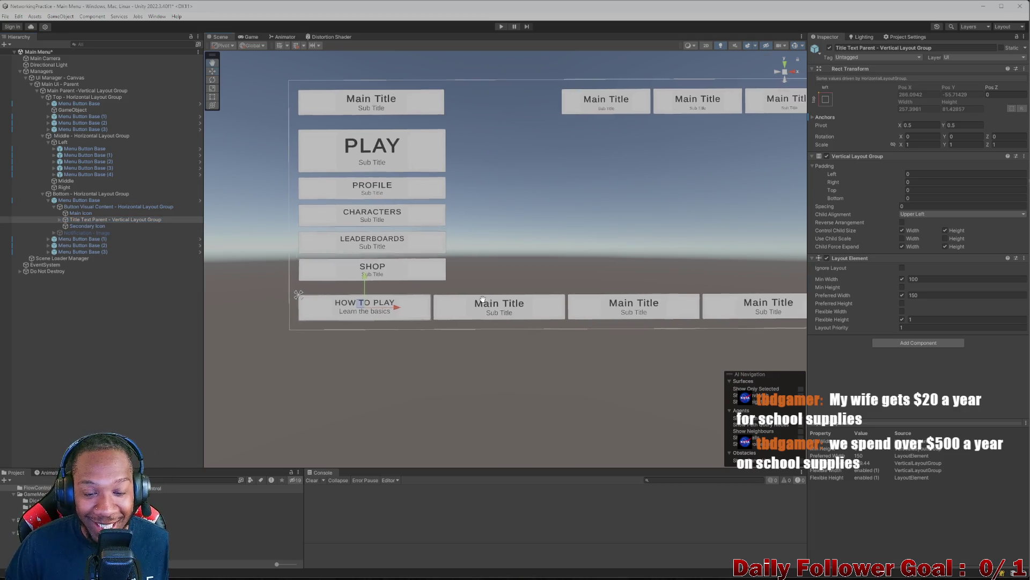
left_click(456, 304)
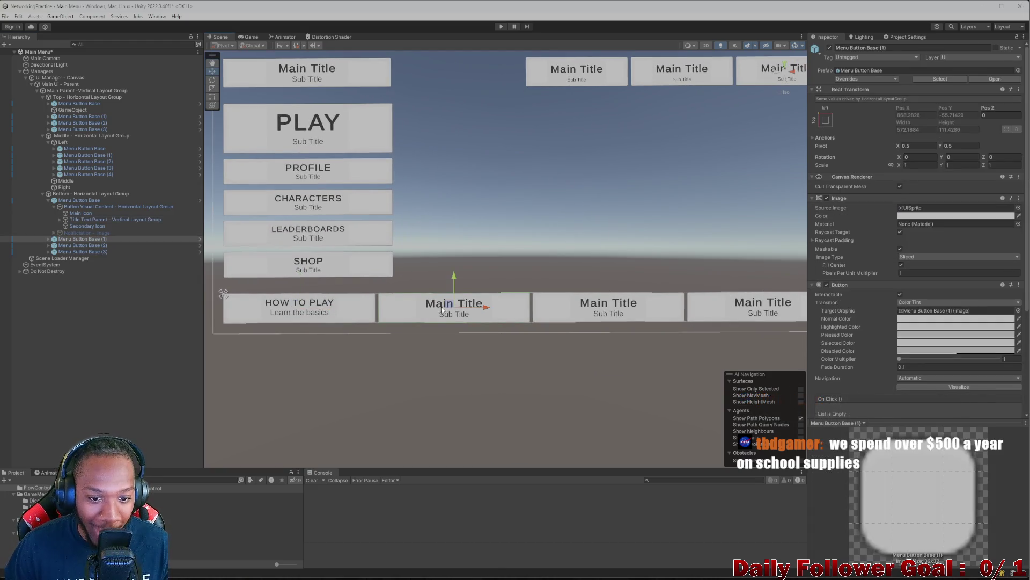
Expand the second bottom-row button to its Title Text Parent and select its Main Title text
left_click(48, 239)
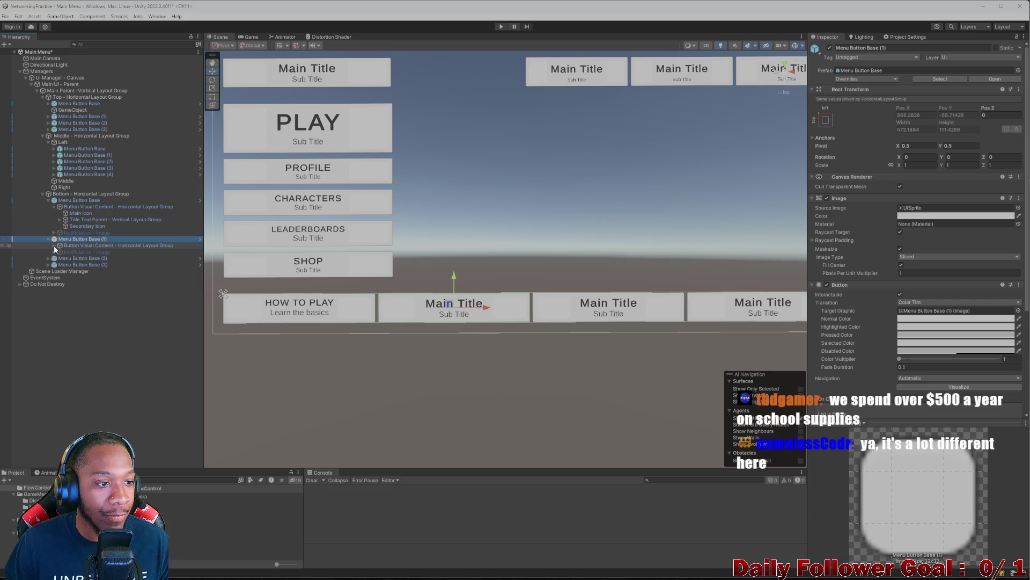
left_click(54, 246)
left_click(60, 258)
left_click(89, 265)
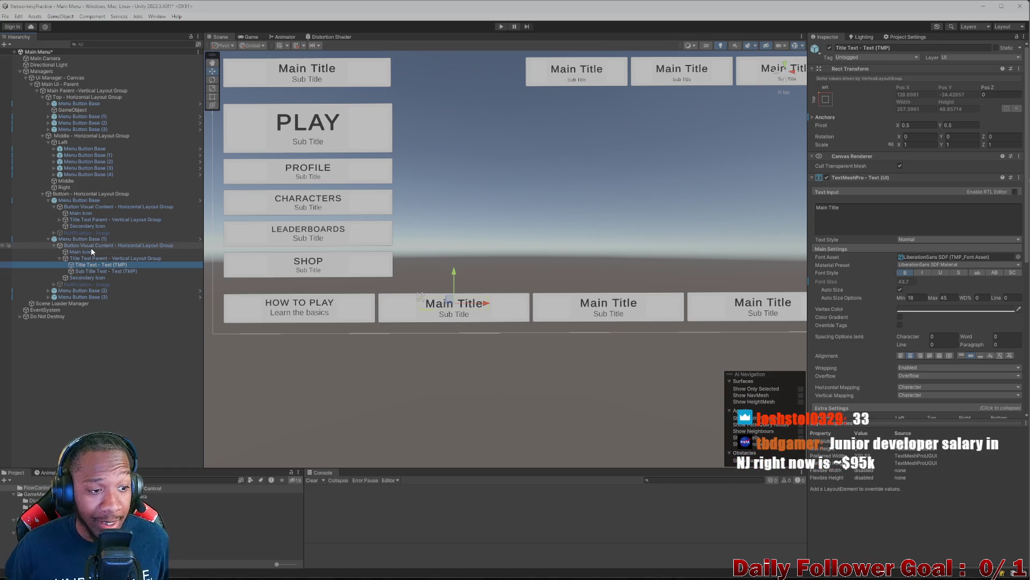
left_click(59, 220)
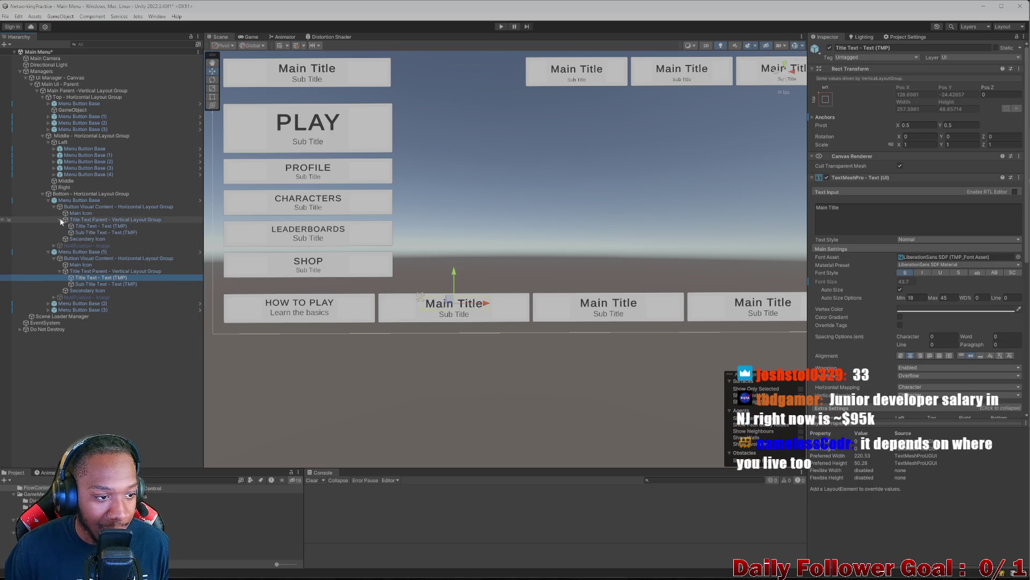
Collapse the first button's contents and select the second button's Main Title text
left_click(93, 226)
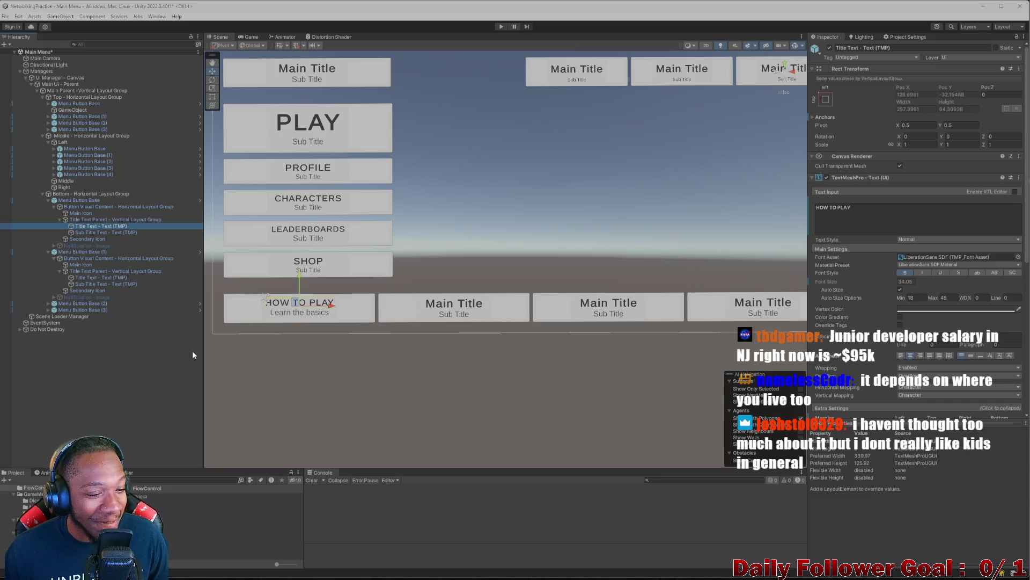
left_click(59, 219)
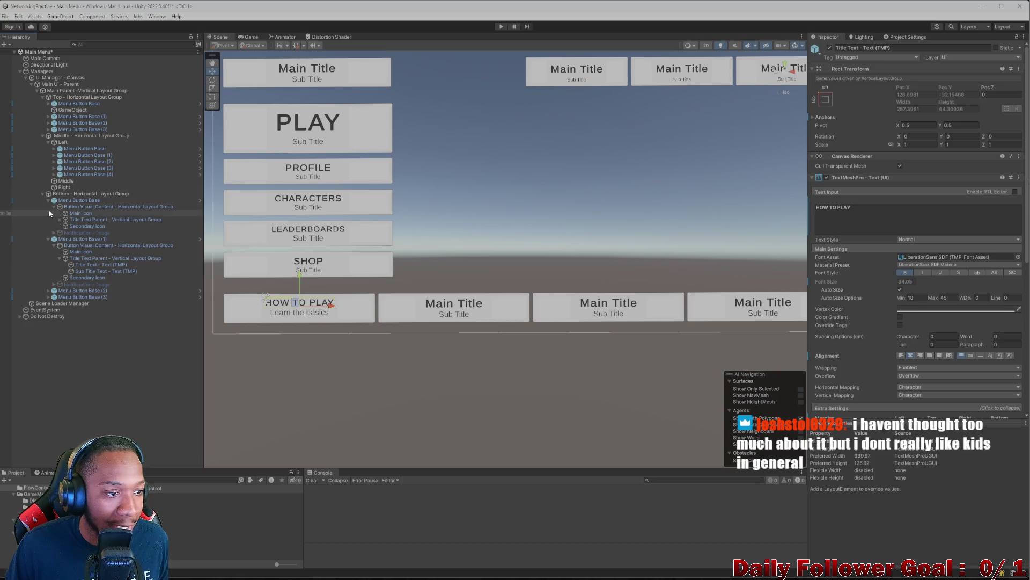
left_click(54, 207)
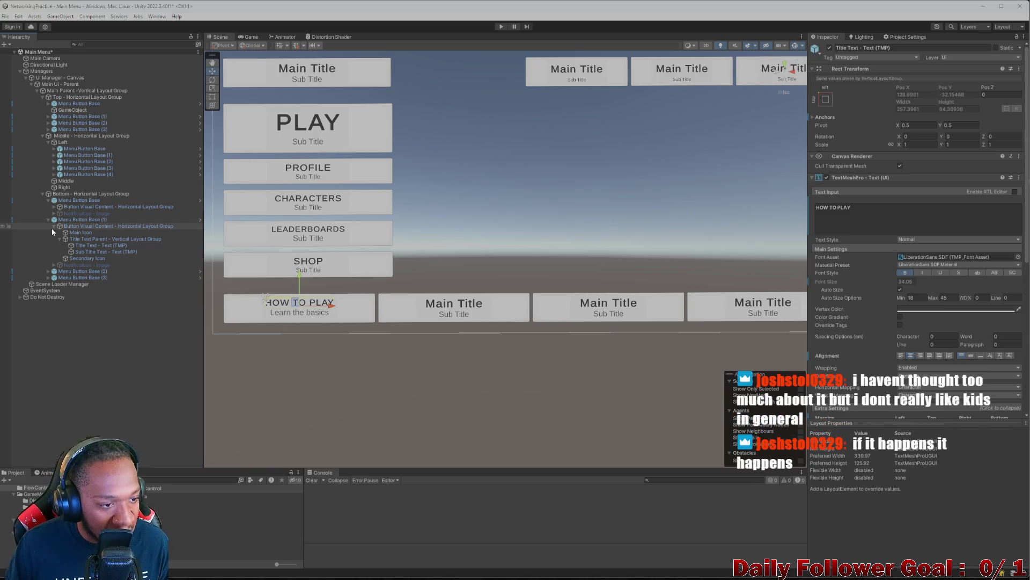
left_click(84, 245)
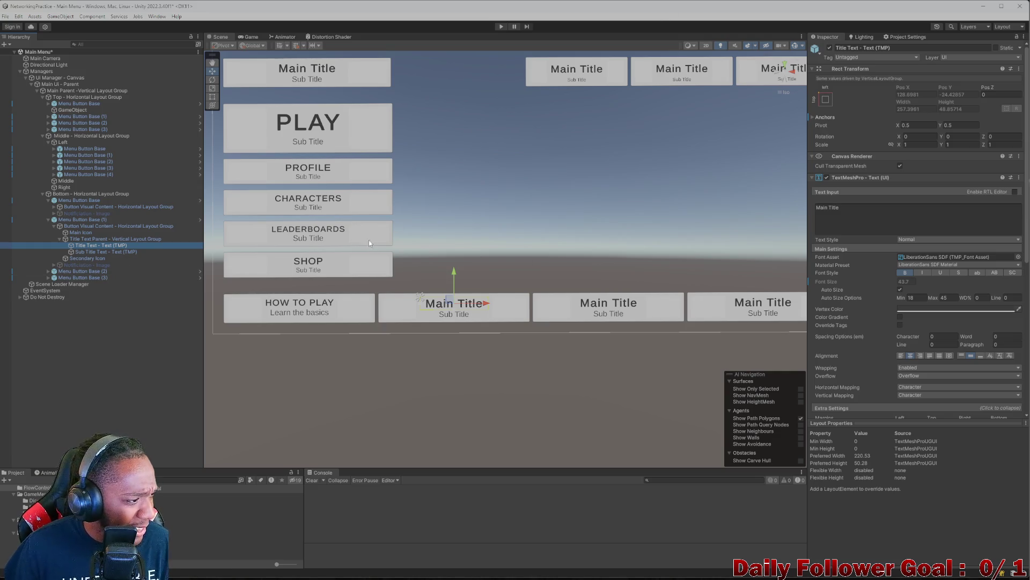
Reframe the canvas and compare the menu with the Main Menu REF.png mockup
scroll(439, 258, "down", 2)
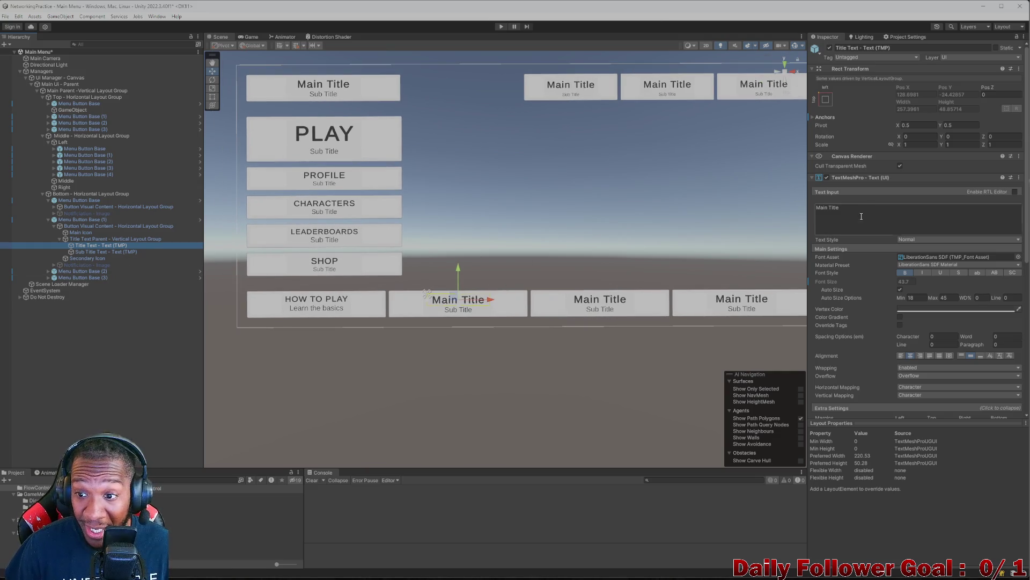
mouse_move(658, 257)
left_mouse_down()
mouse_move(643, 292)
mouse_move(663, 295)
left_mouse_up()
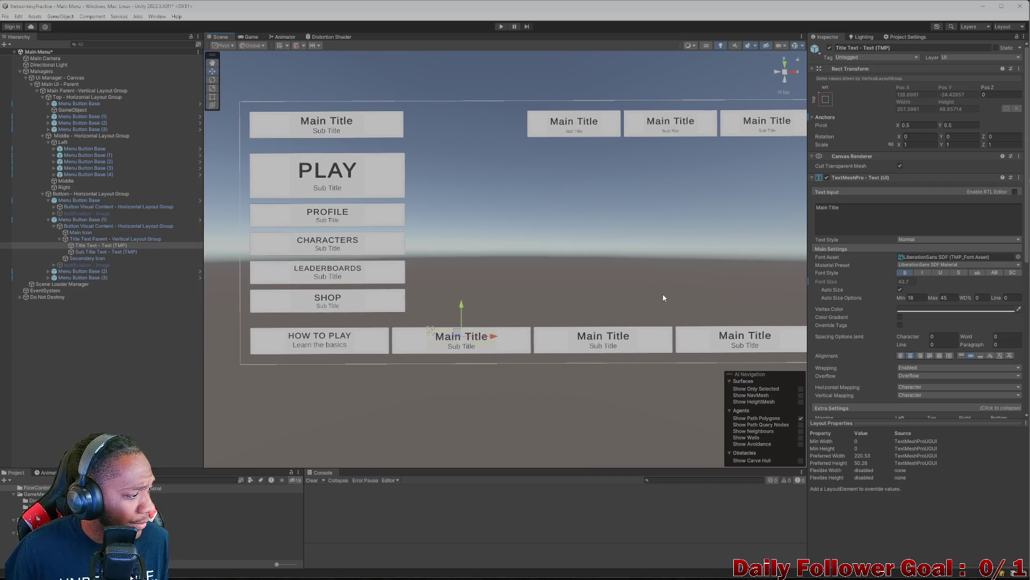
scroll(616, 305, "down", 1)
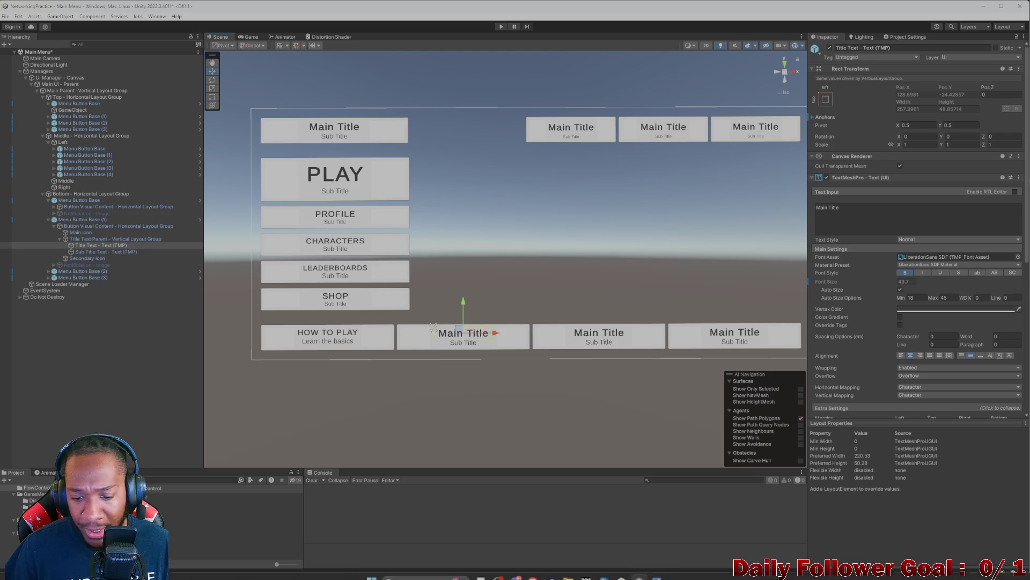
left_click(657, 571)
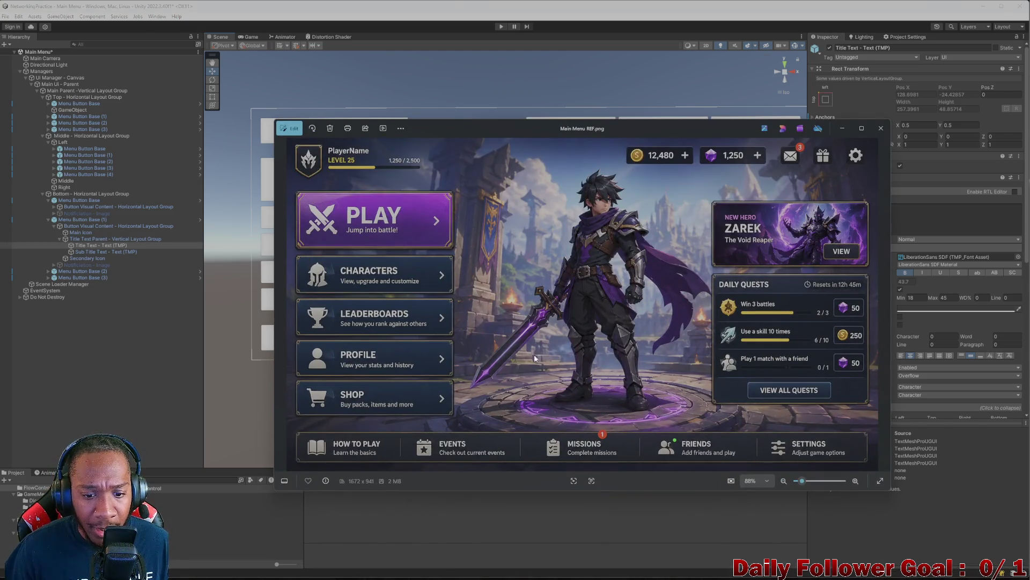
left_click(842, 128)
Replace the second button's title text with 'Events', deleting the stray characters typed after it
left_click(866, 211)
key("ctrl+a")
key("BackSpace")
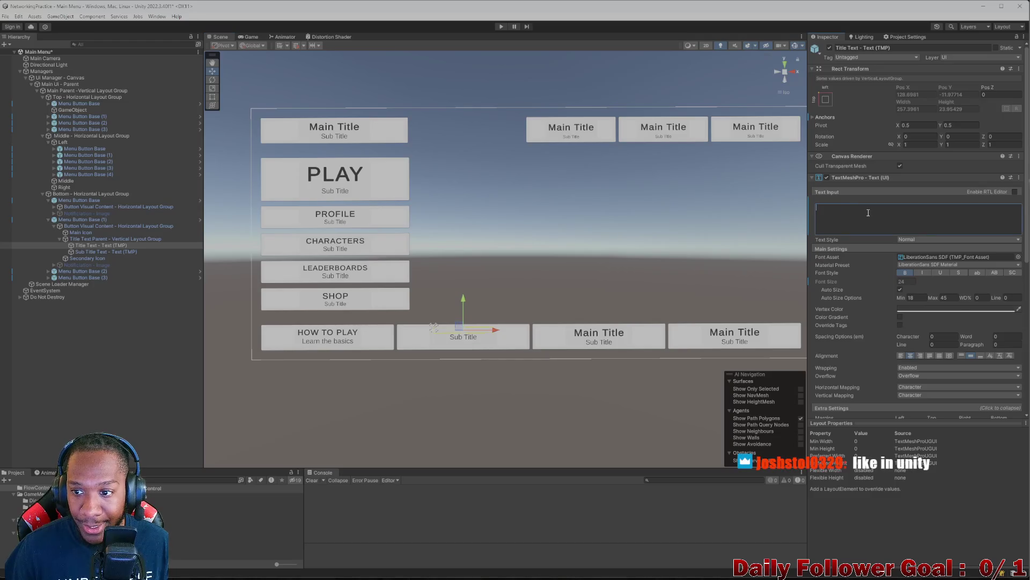
type("Even")
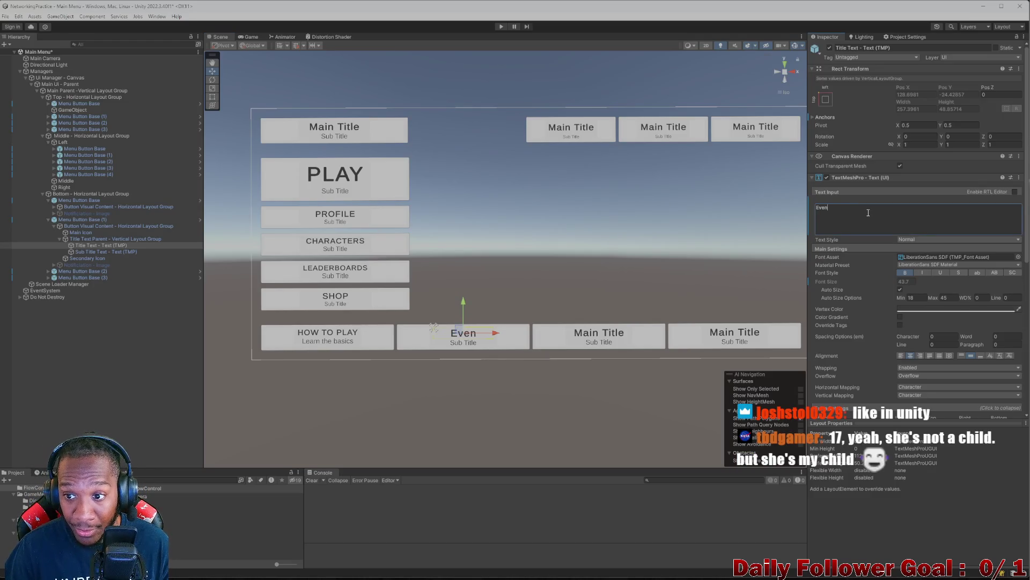
type("ts")
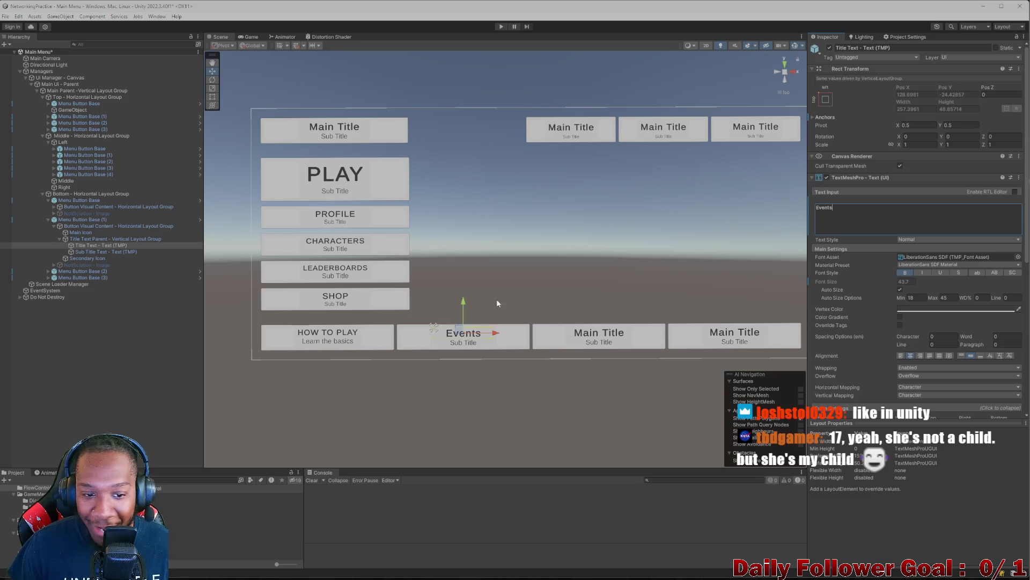
type(" asdfsdfsdf")
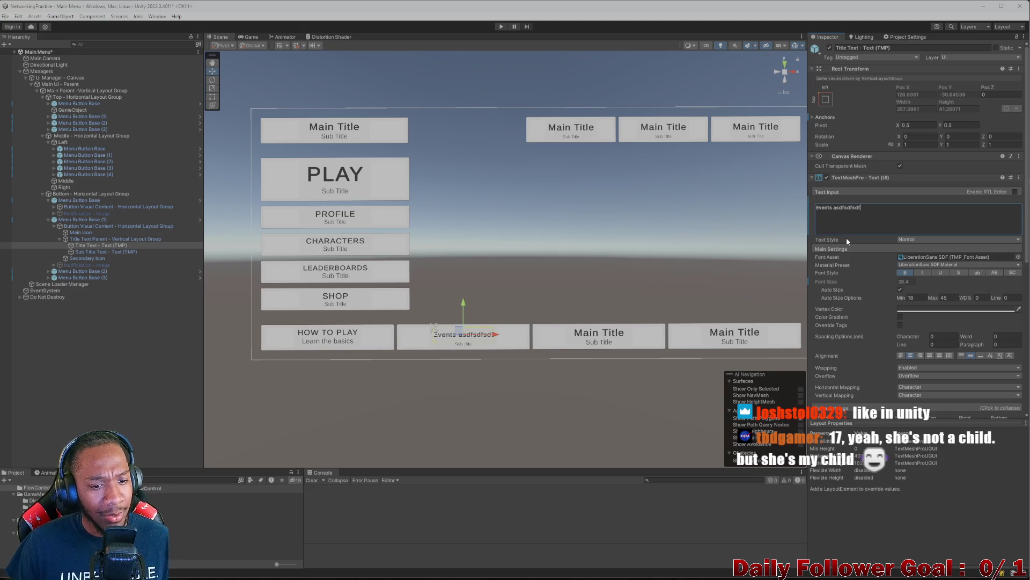
left_click_drag(860, 208, 840, 210)
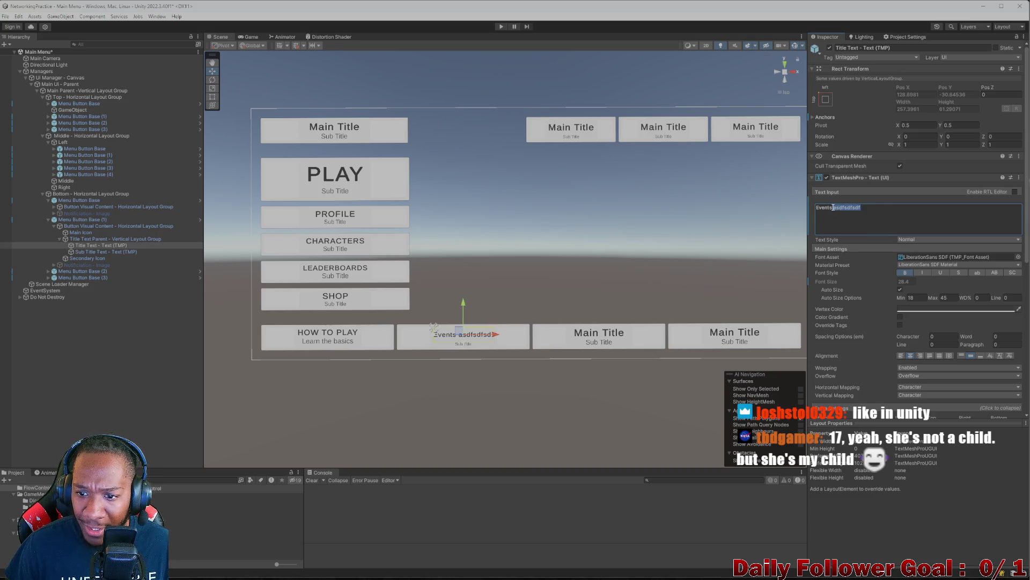
key("BackSpace")
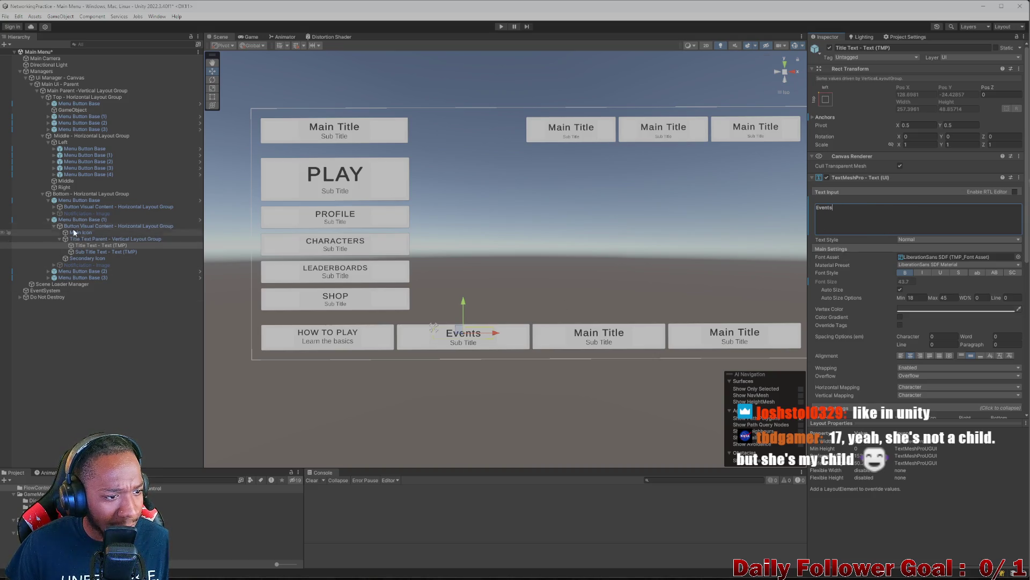
Expand the first button to its HOW TO PLAY title and preview the bottom row in the Game view
left_click(53, 207)
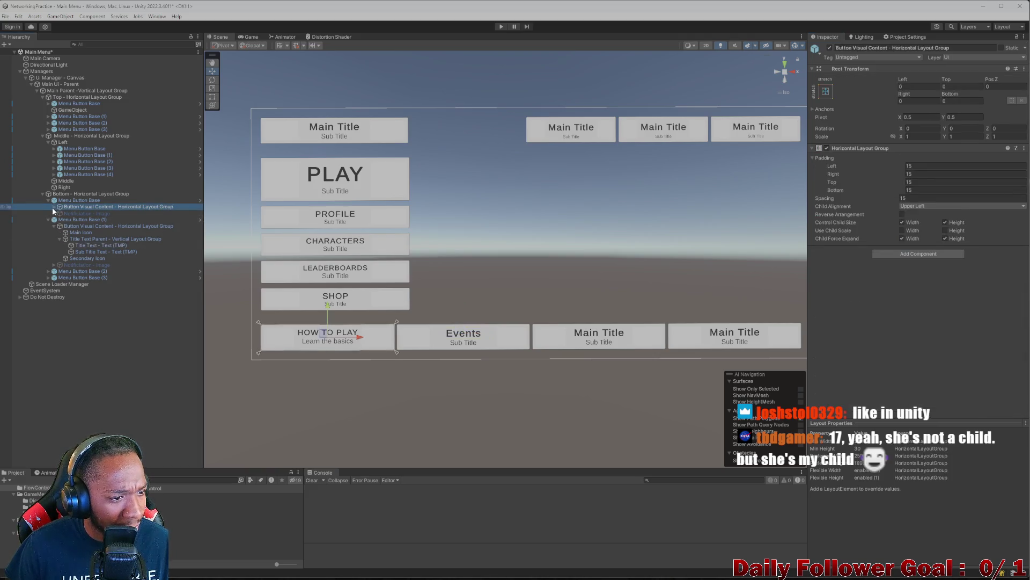
left_click(53, 207)
left_click(59, 221)
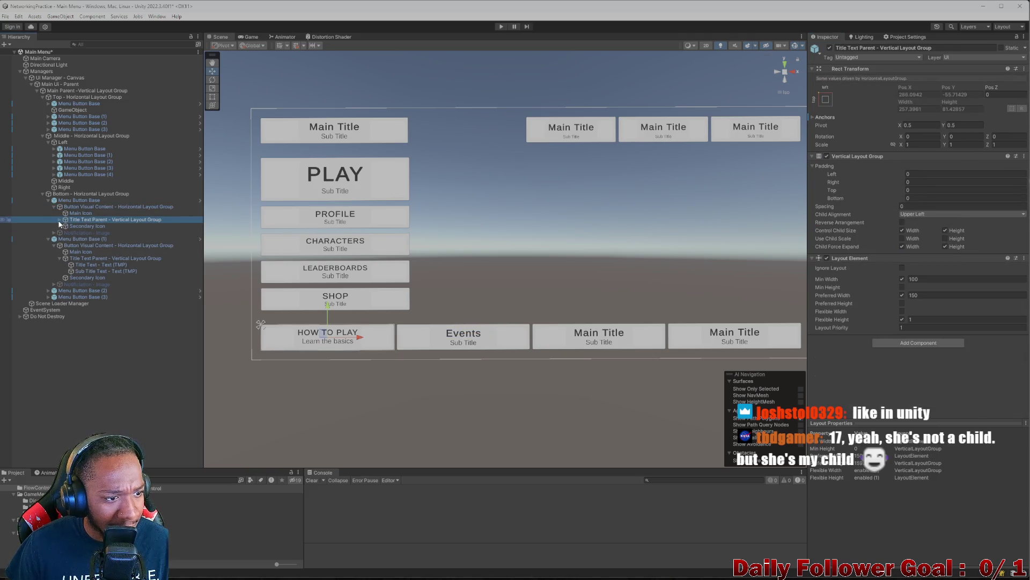
left_click(60, 219)
left_click(86, 225)
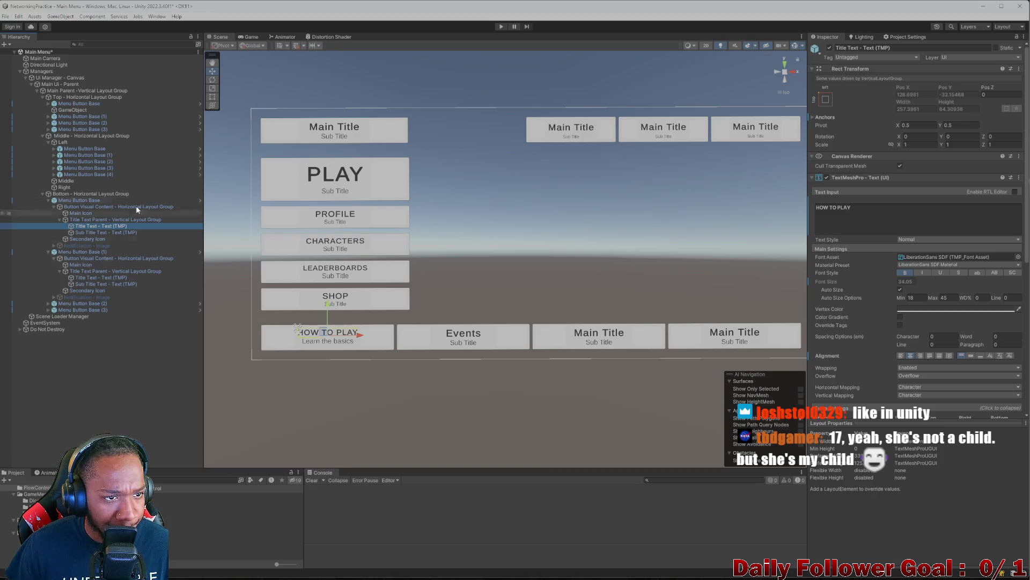
left_click(250, 37)
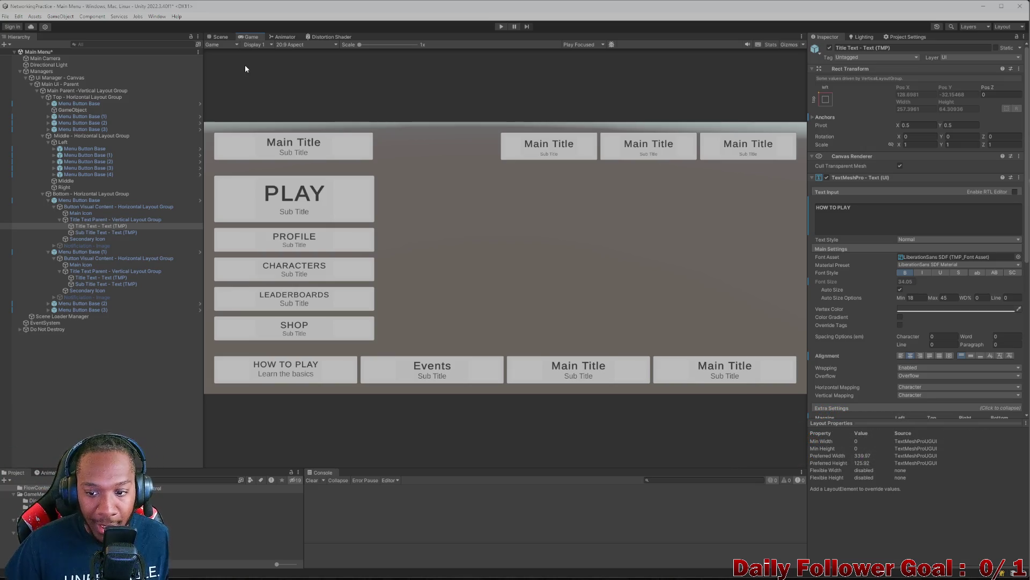
left_click(219, 38)
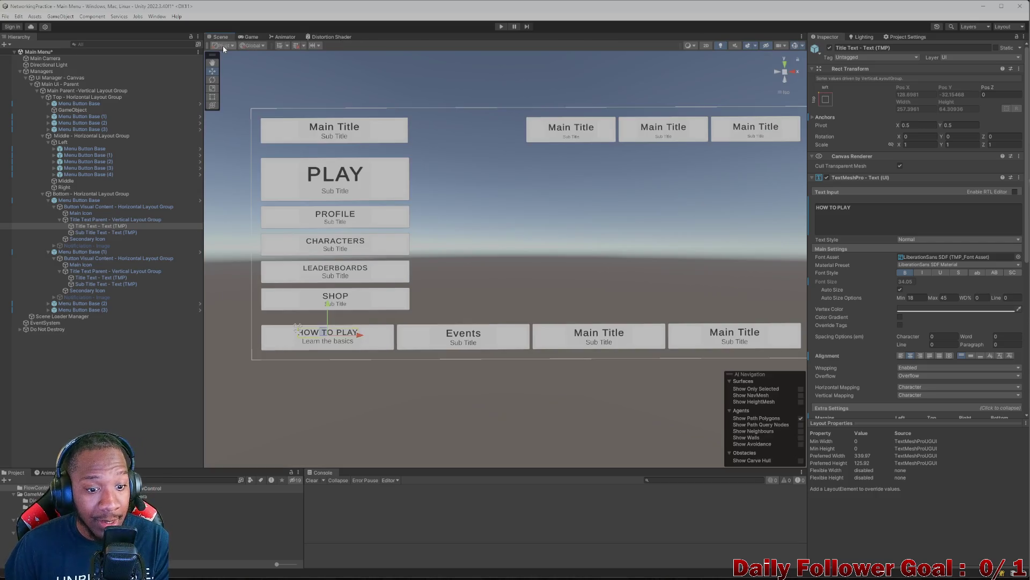
Collapse the first two bottom buttons in the Hierarchy and select the second one
left_click(53, 206)
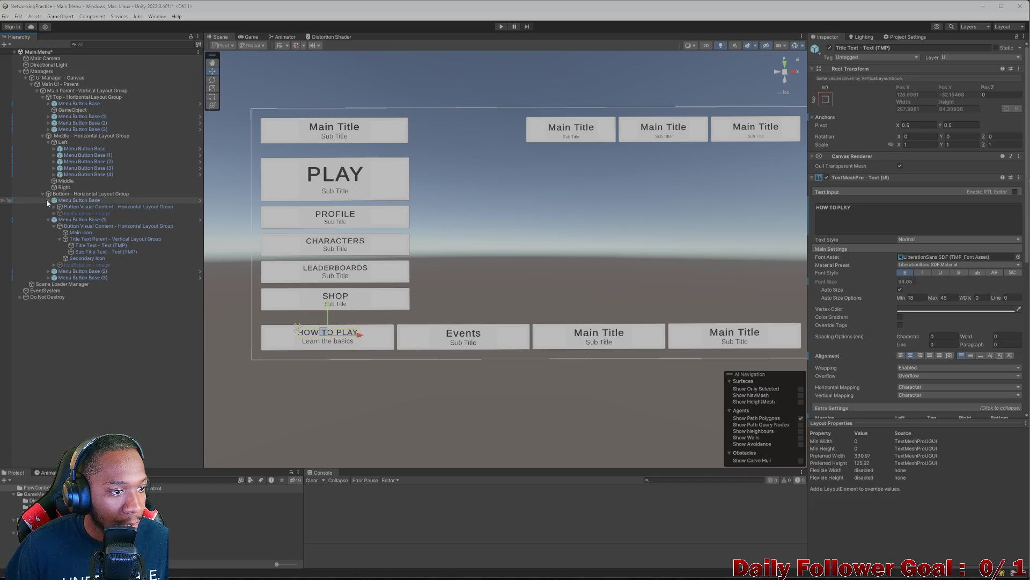
left_click(48, 200)
left_click(48, 207)
left_click(70, 207)
Delete the Events and Main Title buttons, Menu Button Base (1)–(3), and duplicate the HOW TO PLAY button
left_click(91, 220, "shift")
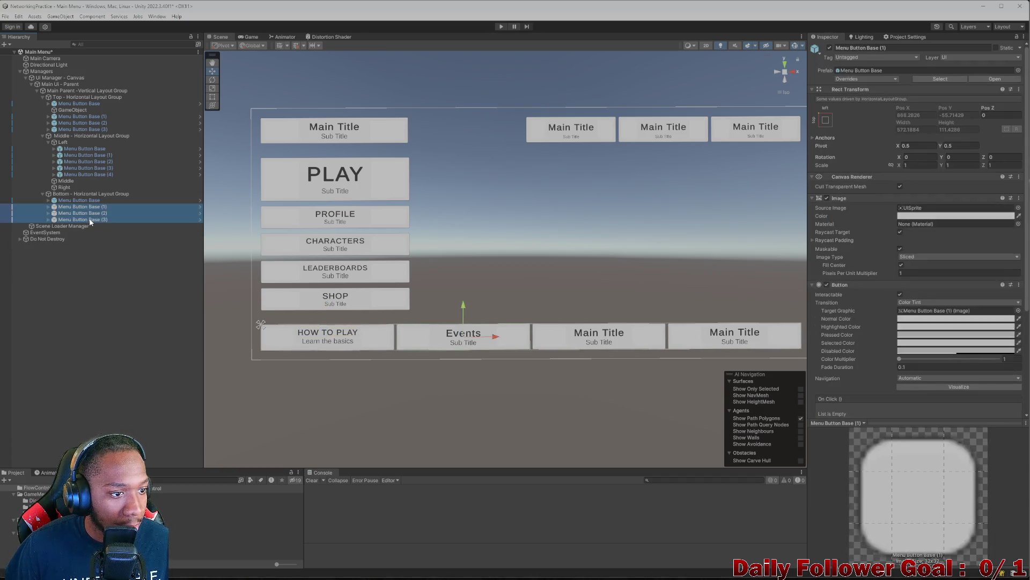
key("Delete")
left_click(92, 201)
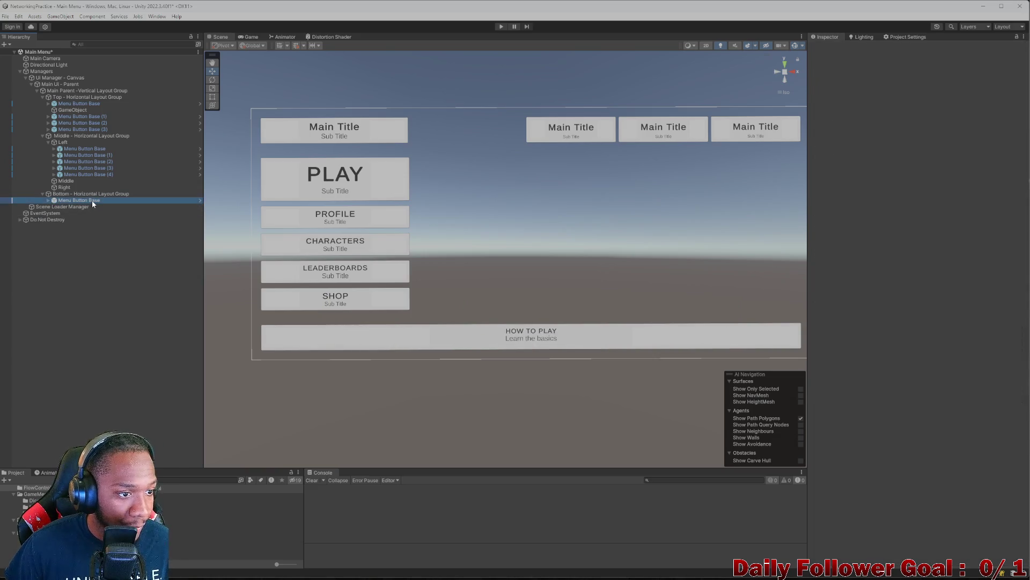
key("ctrl+d")
key("ctrl+d")
key("ctrl+d")
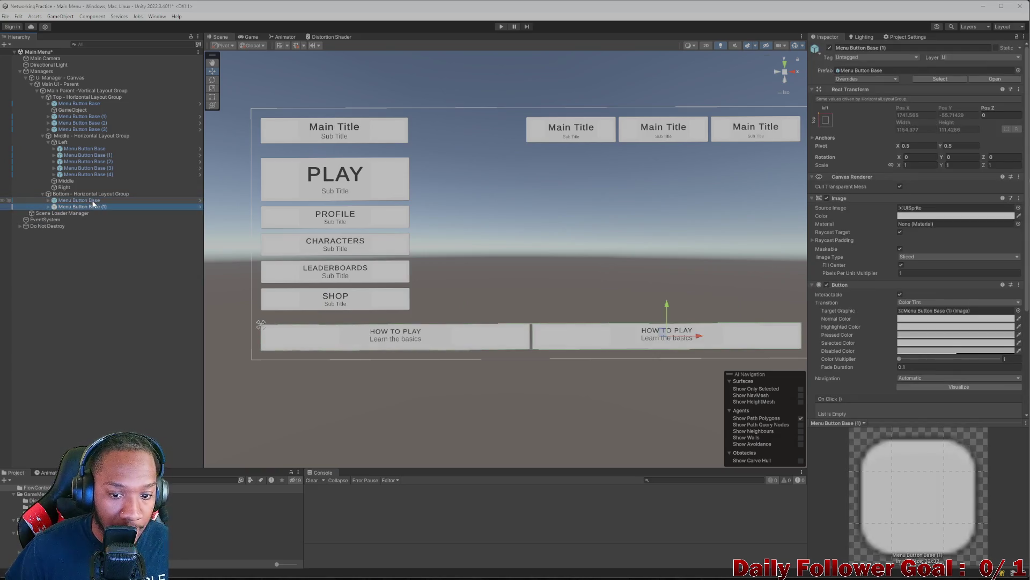